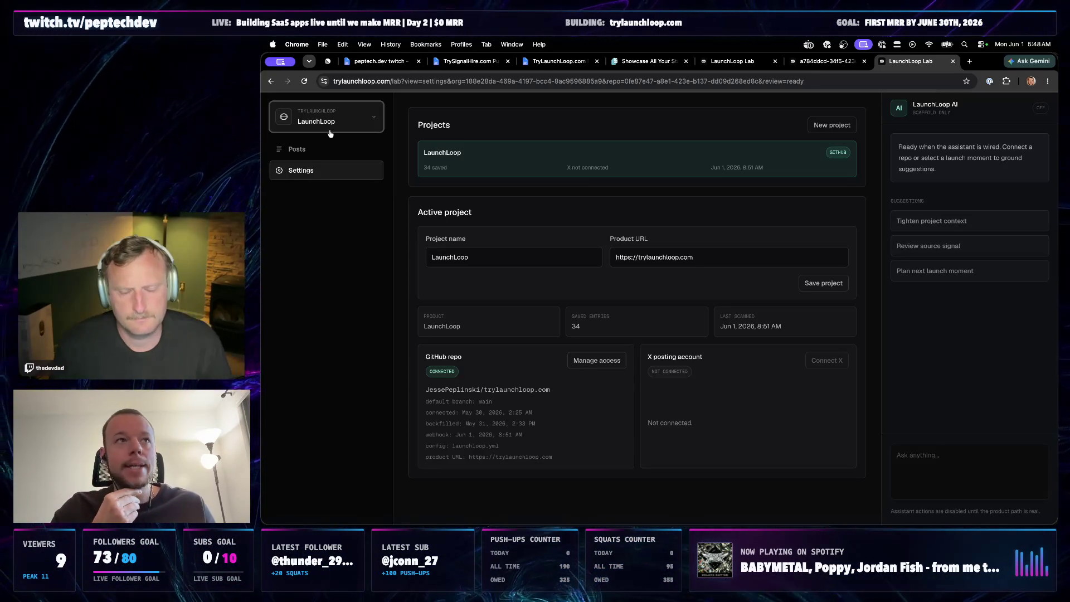
- Browse Posts, Settings and the org switcher, then open the 'Add LaunchLoop lab multi-project support' post
click(321, 148)
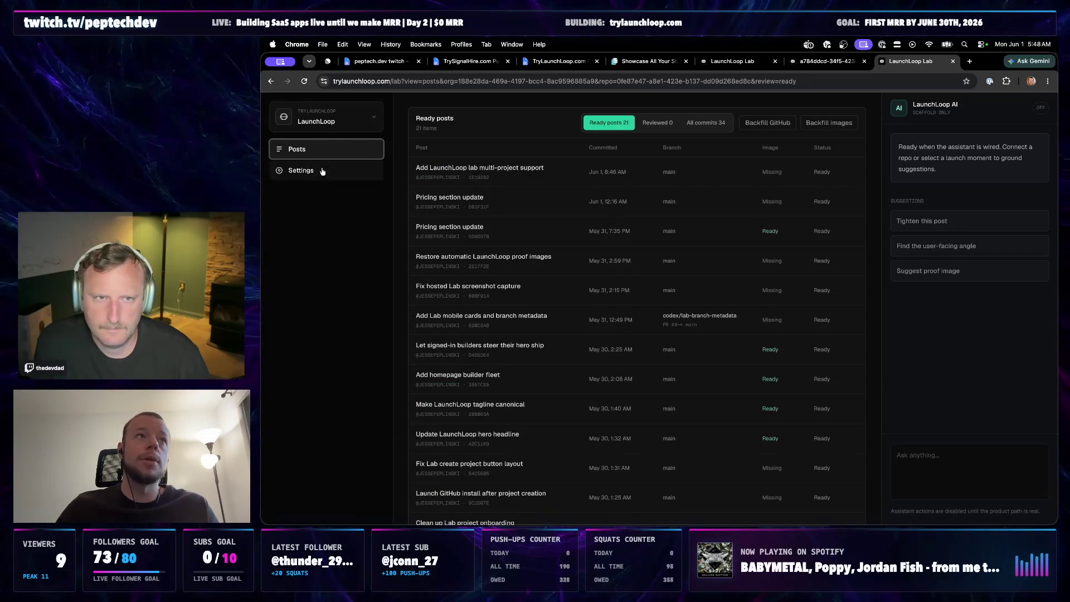
click(369, 171)
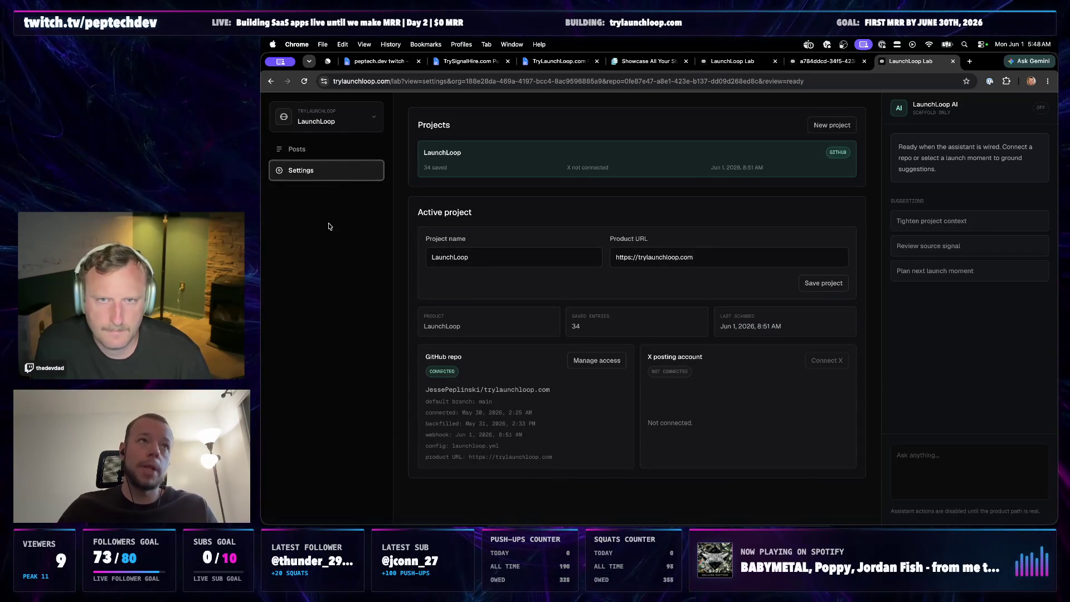
click(335, 120)
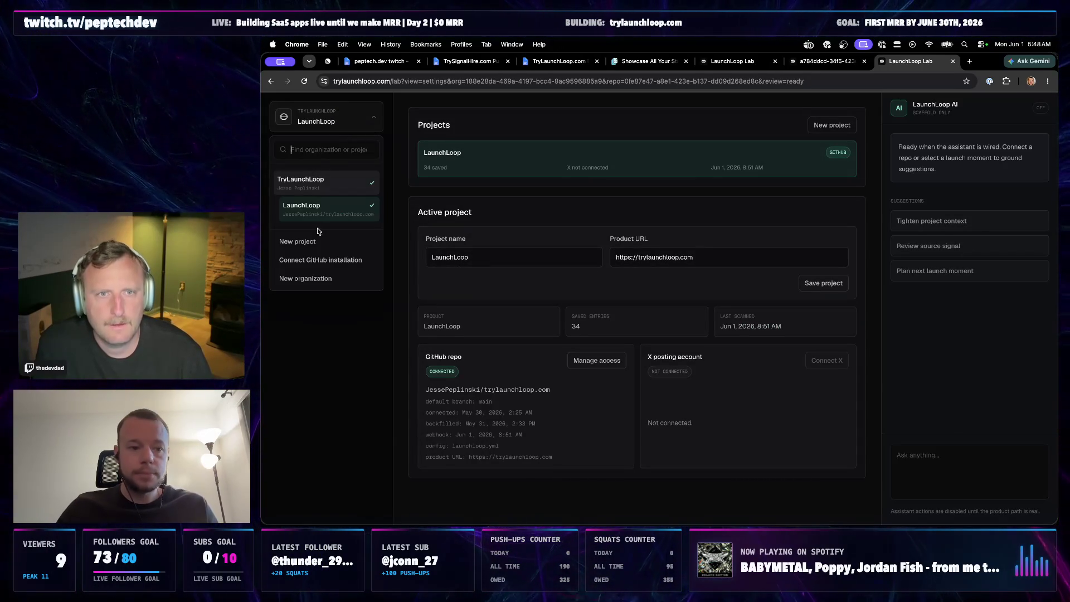
click(351, 128)
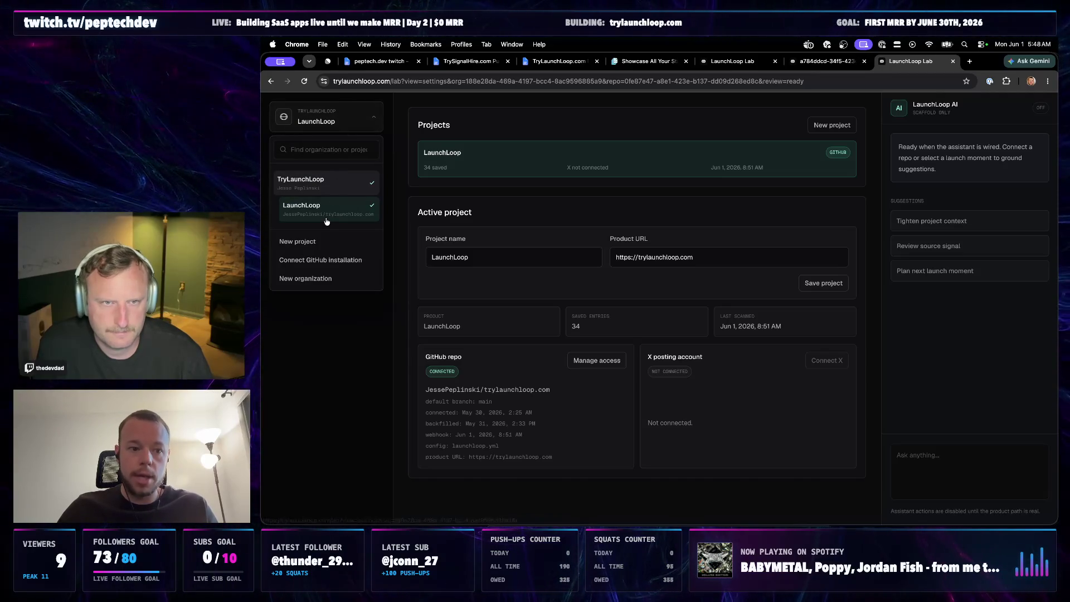
click(337, 125)
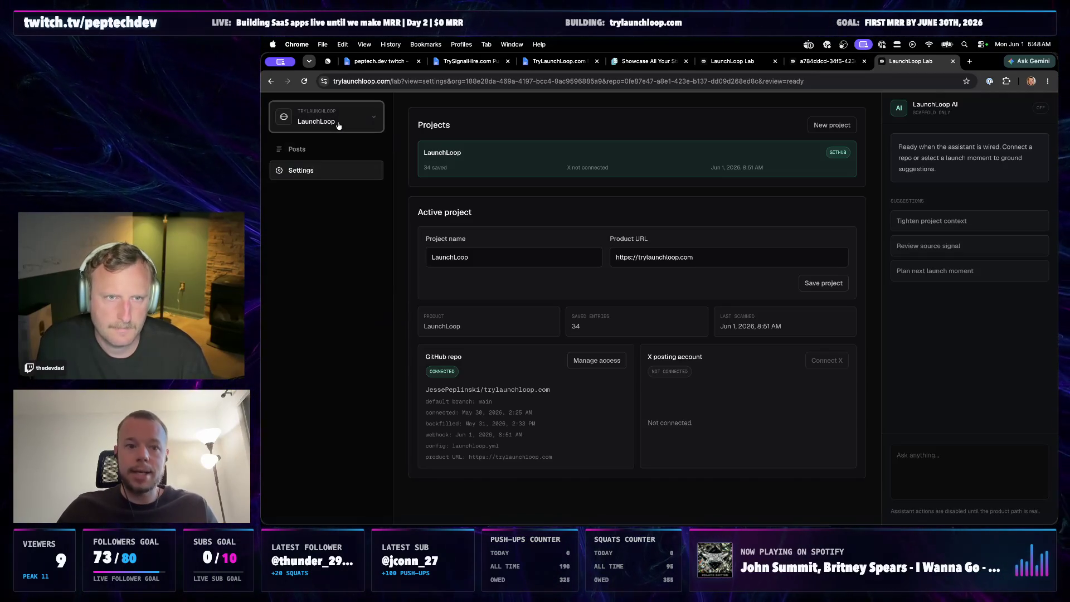
click(319, 157)
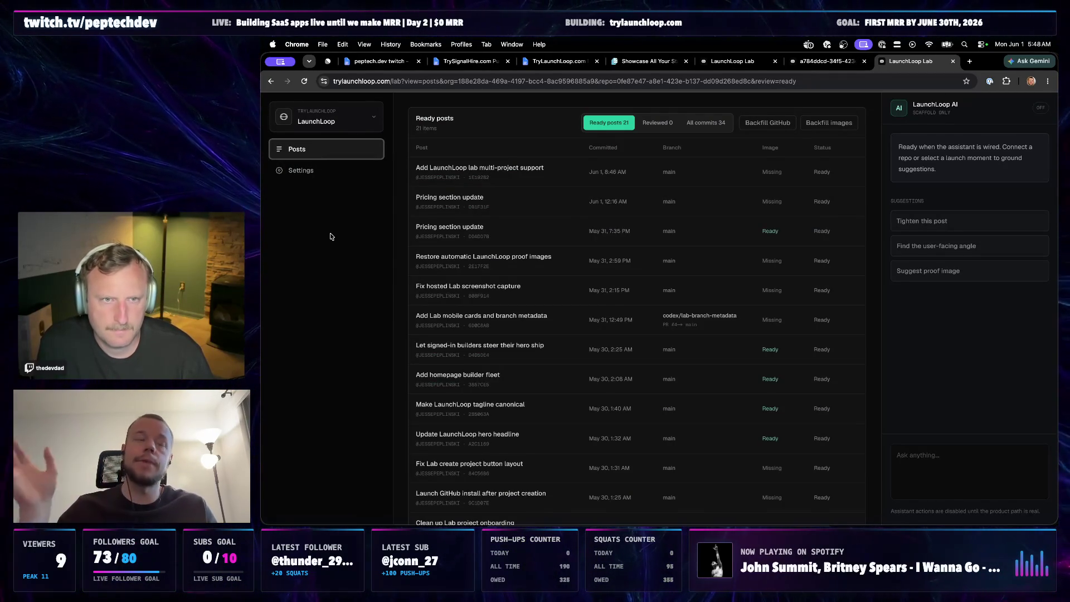
click(542, 178)
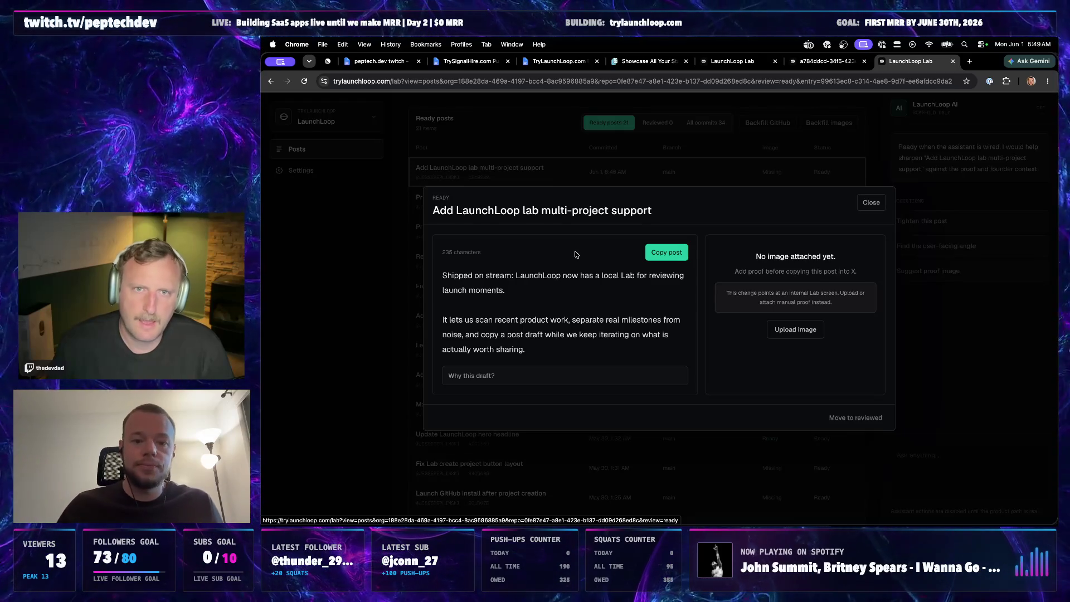
- Close the post details and switch to the TryLaunchLoop.com Public Backlog document
click(871, 202)
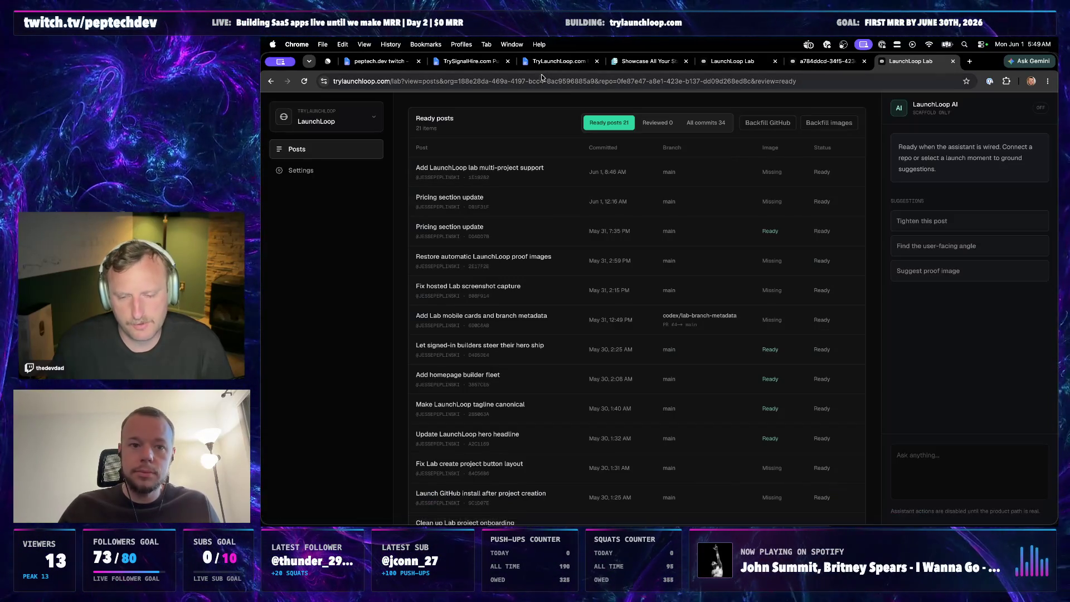
click(472, 61)
click(565, 66)
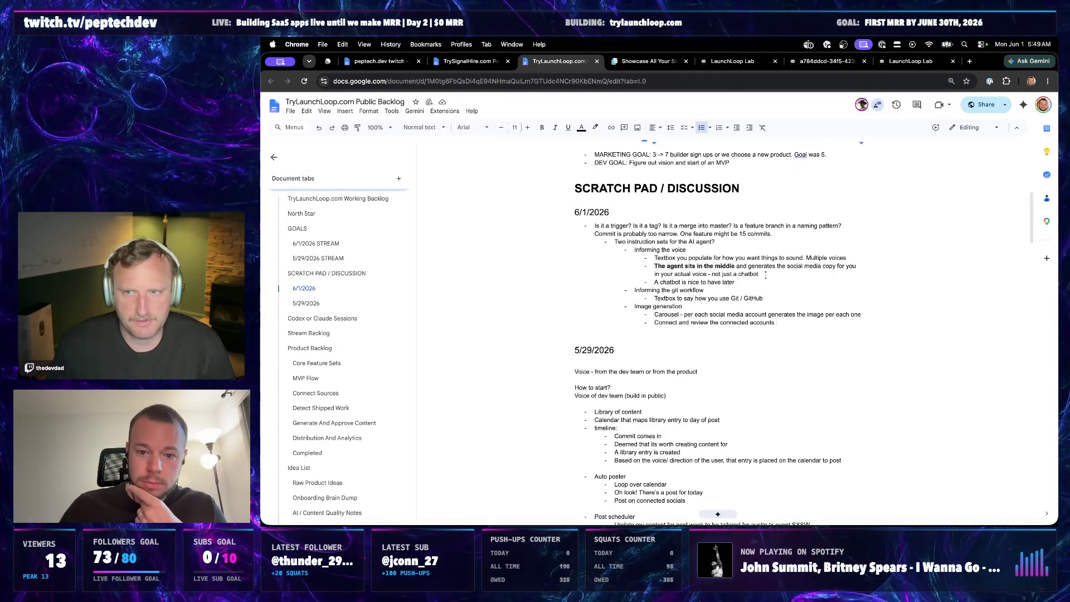
key(super+Tab)
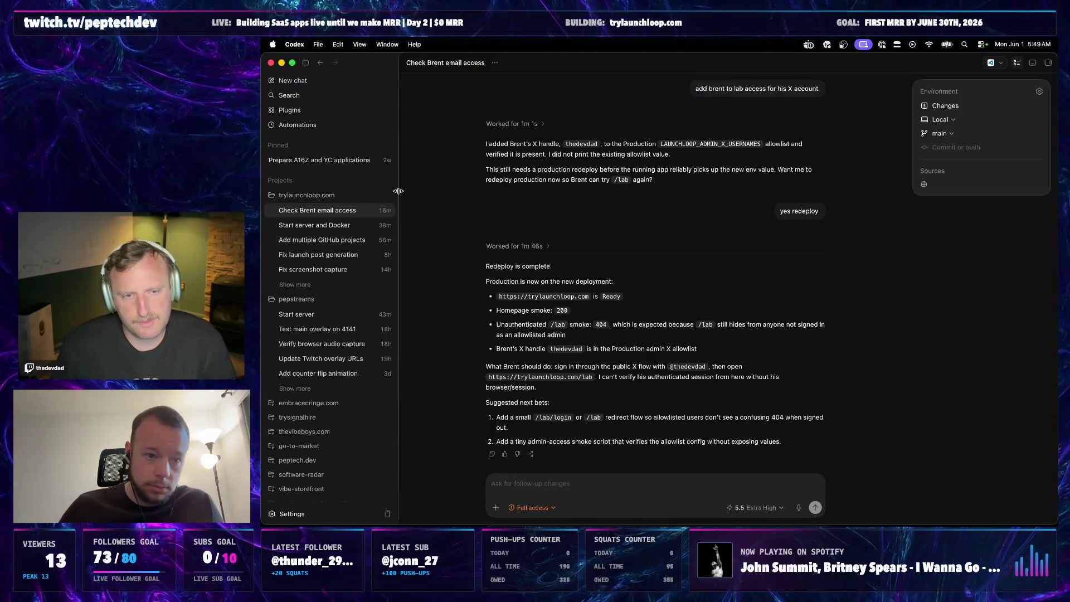
click(387, 195)
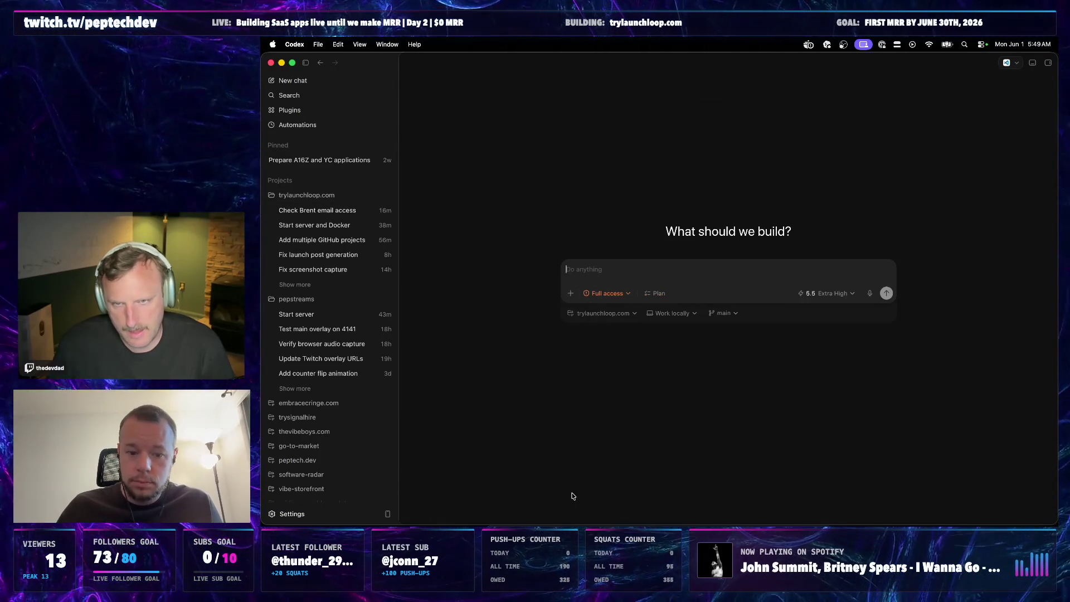
key(super+Tab)
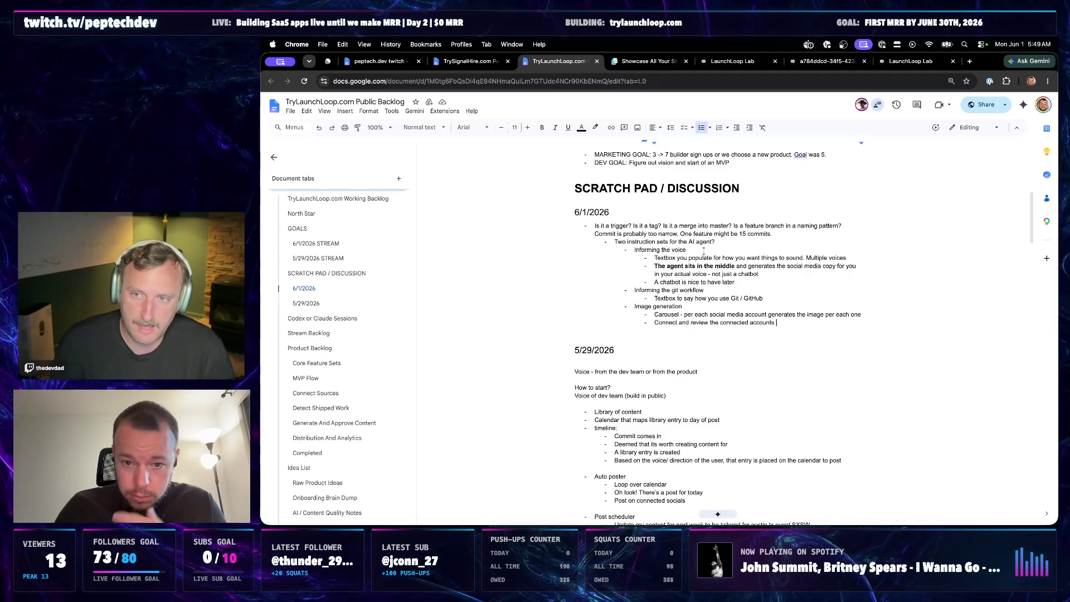
- Remove the question mark after 'AI agent' so the bullet can continue with '- determine which one we want to use'
click(662, 258)
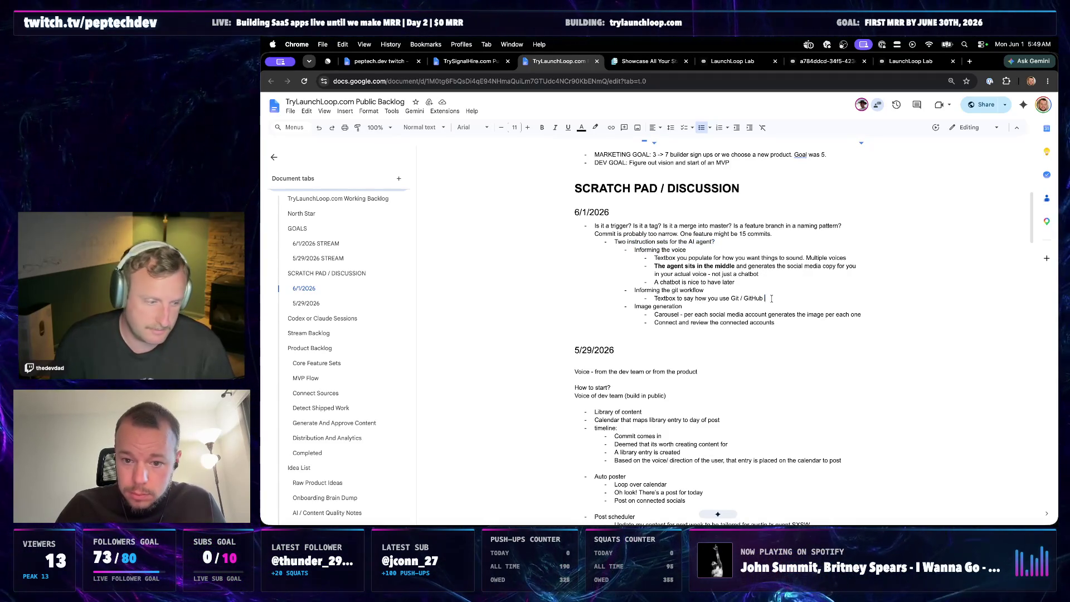
drag(771, 299, 630, 286)
click(674, 258)
drag(688, 250, 634, 249)
click(717, 241)
key(BackSpace)
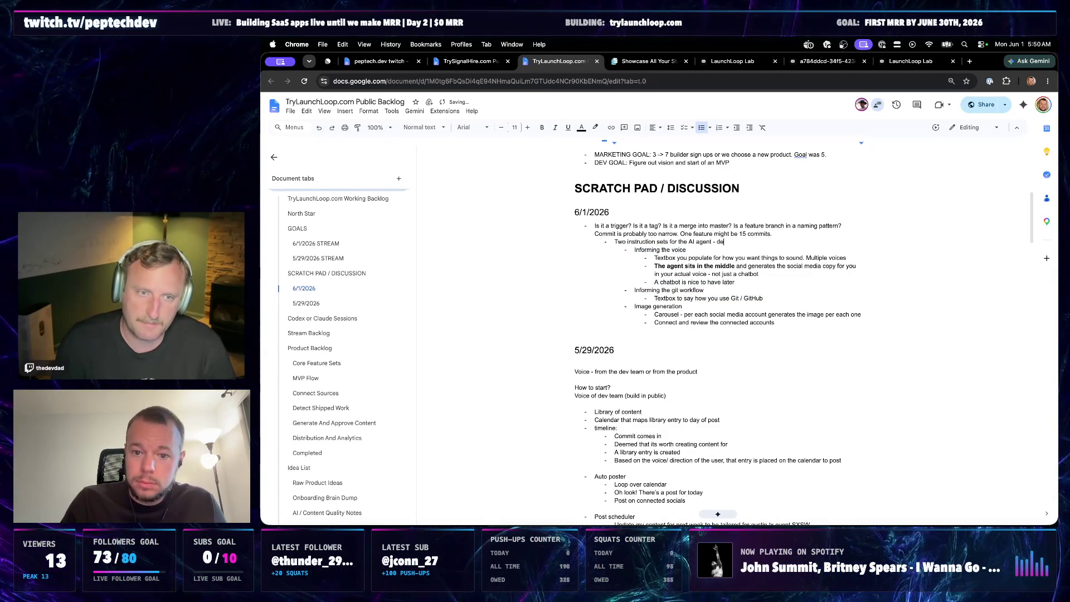
text(- determine whi)
text(ch one we want to )
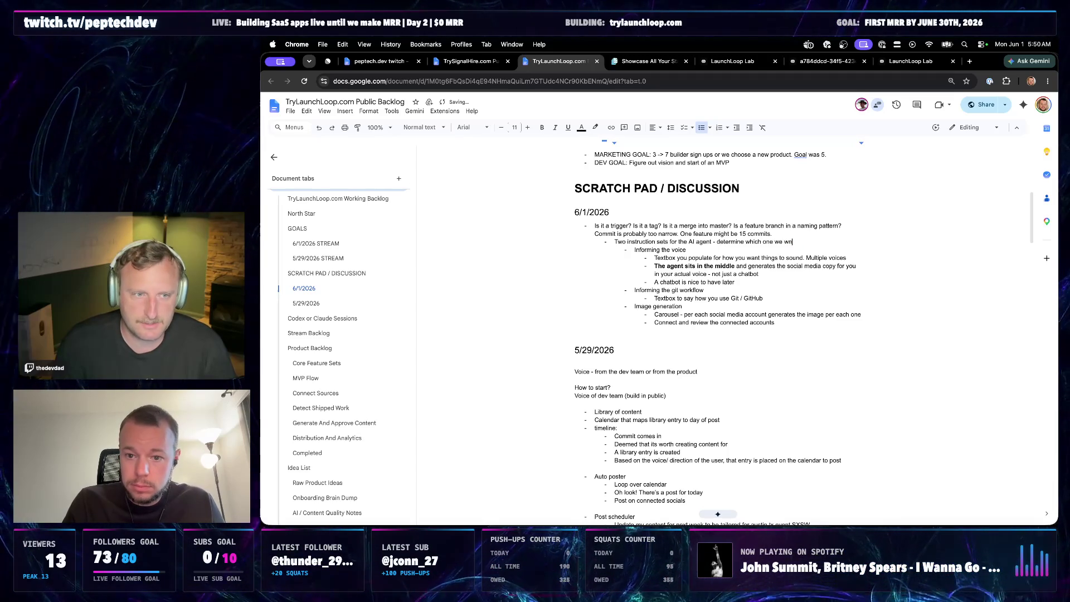
text(see)
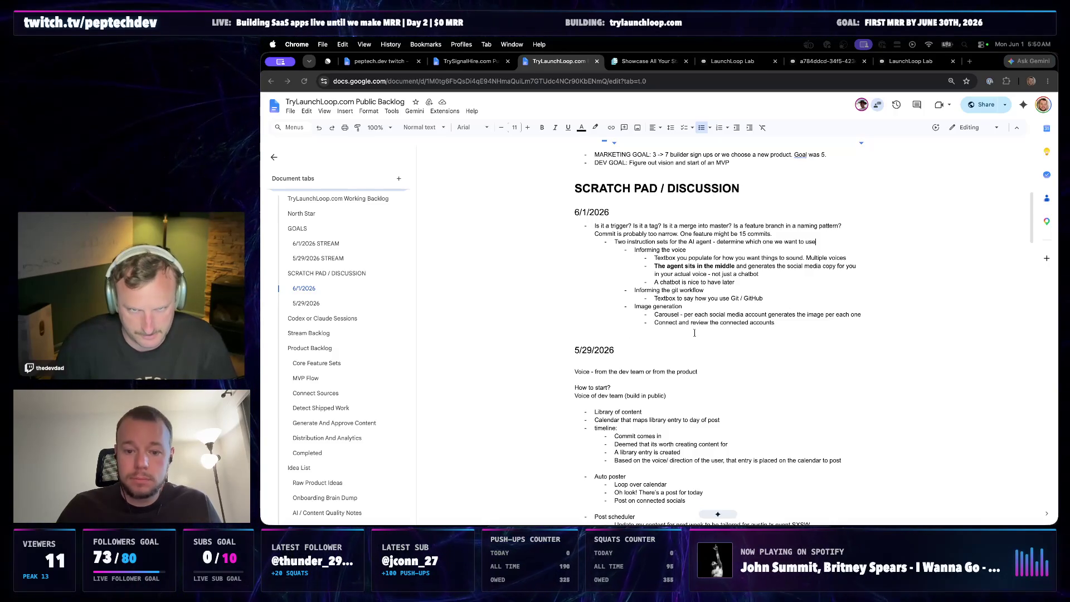
- Start an outdented 'Pricing idea' bullet below the connected accounts line
key(super+Tab)
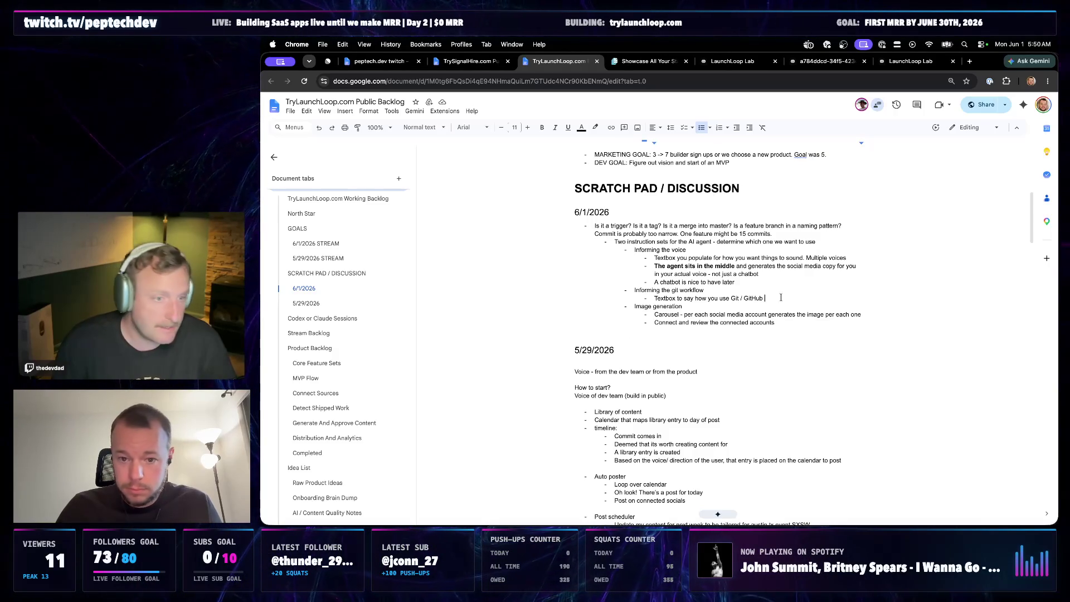
click(780, 322)
key(Return)
key(shift+Tab)
text(P)
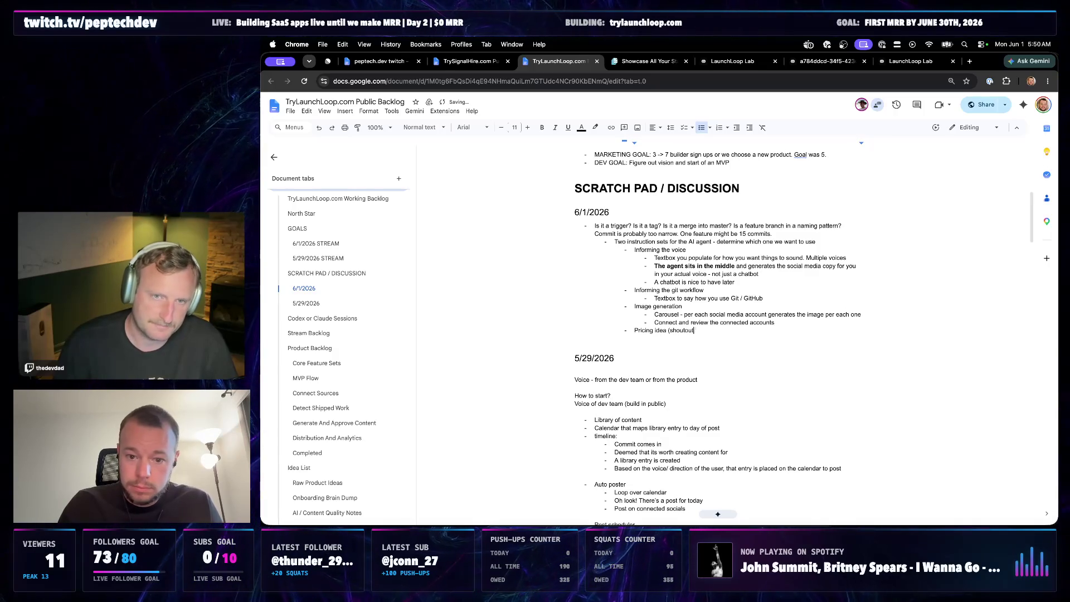
text(te)
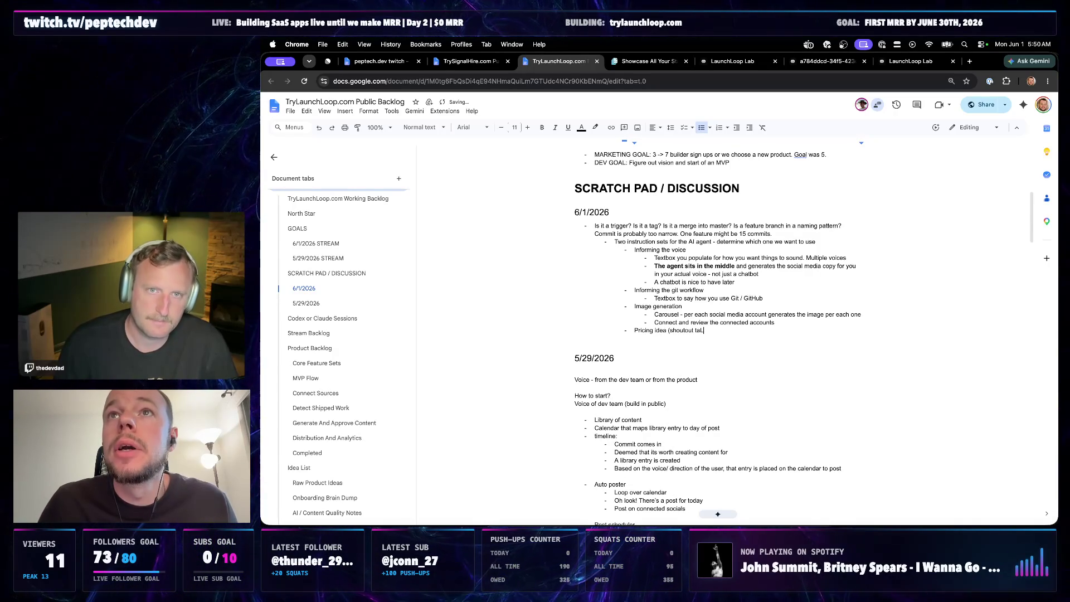
- Paste the free manual copy/paste, paywalled auto-posting note as a sub-point under Pricing idea
key(Return)
key(Tab)
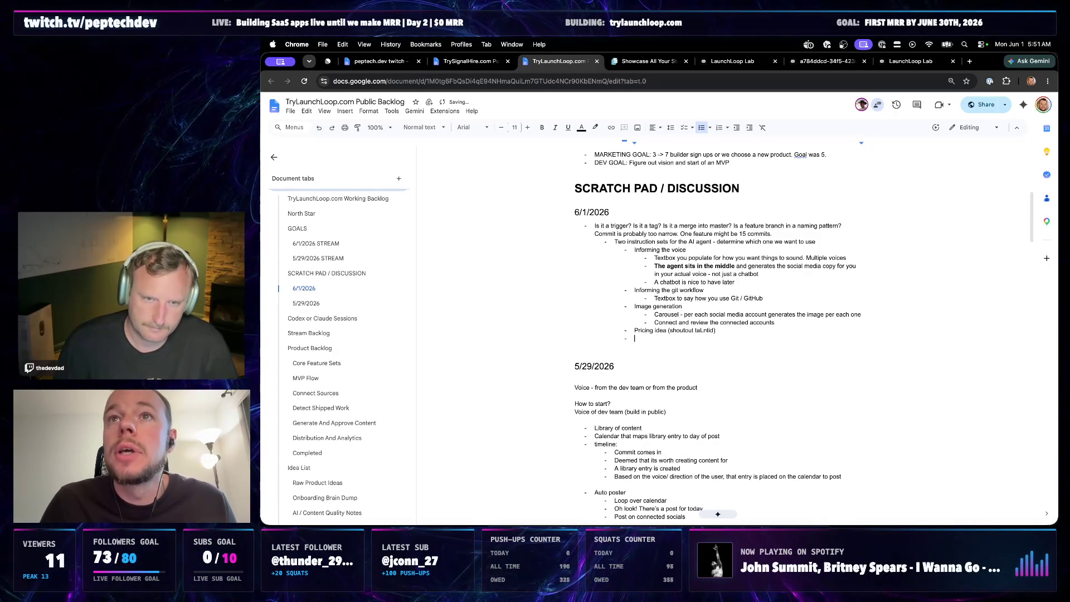
text(allow people to manually copy/paste post for free, and paywall it for auto?)
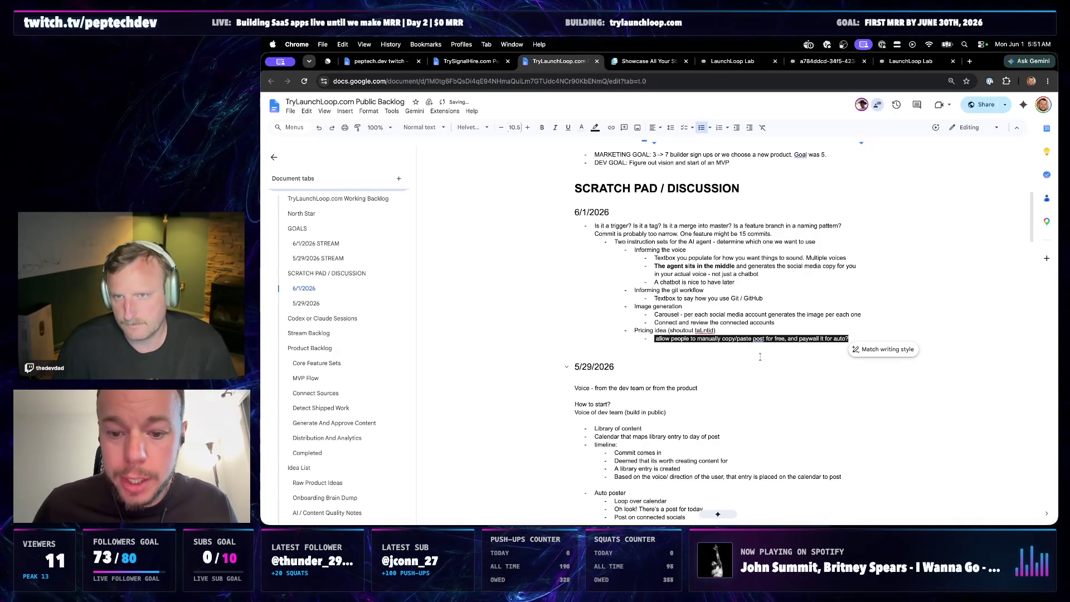
click(761, 357)
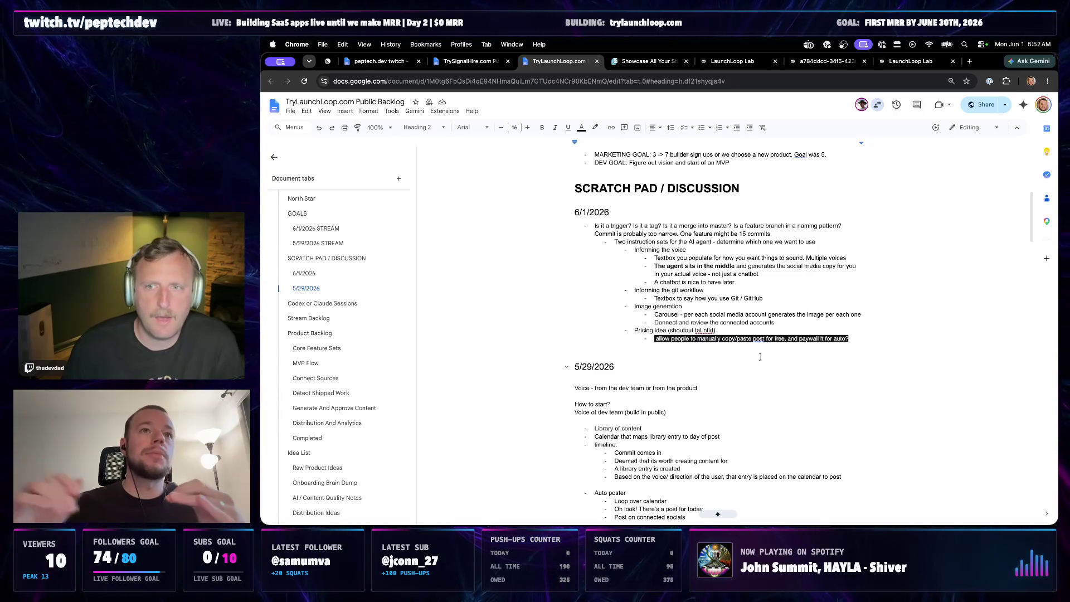
- Add a 'Tool ideas' bullet below the pricing note, fixing a mistyped word
click(856, 340)
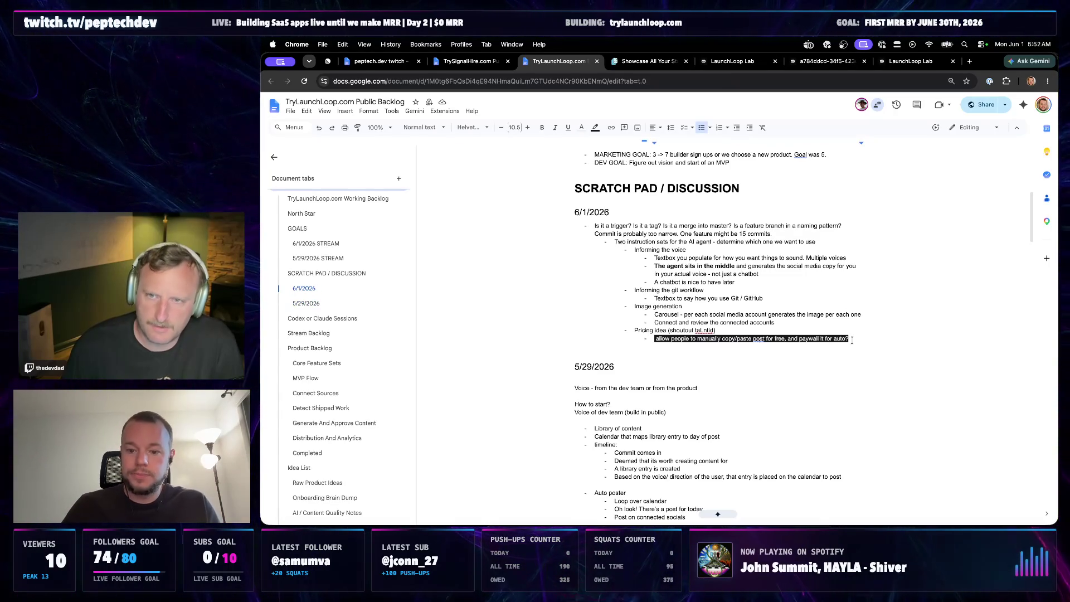
key(Return)
key(BackSpace)
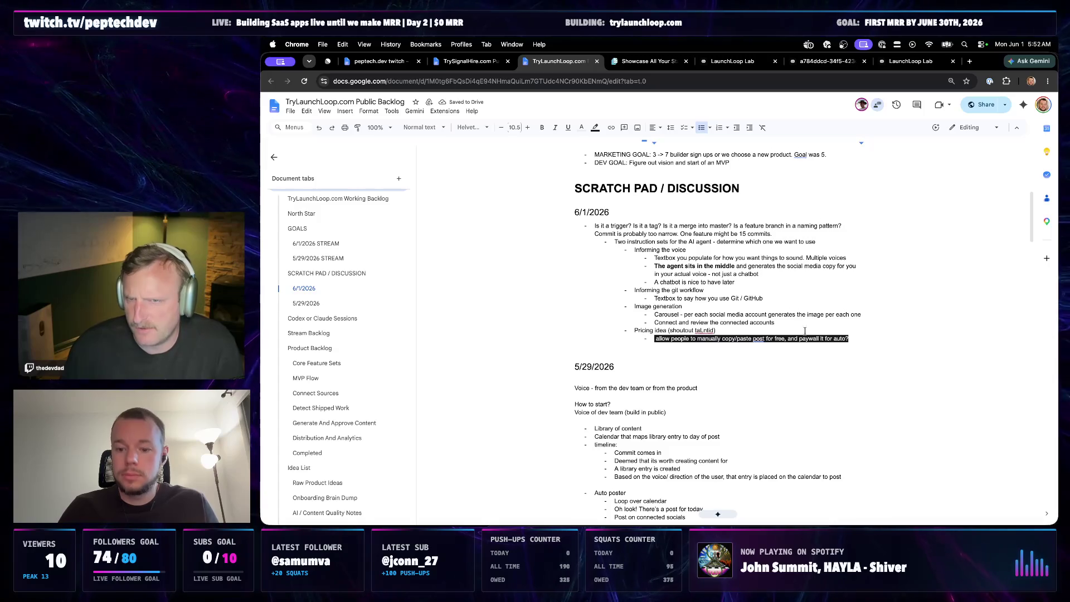
drag(856, 338, 639, 344)
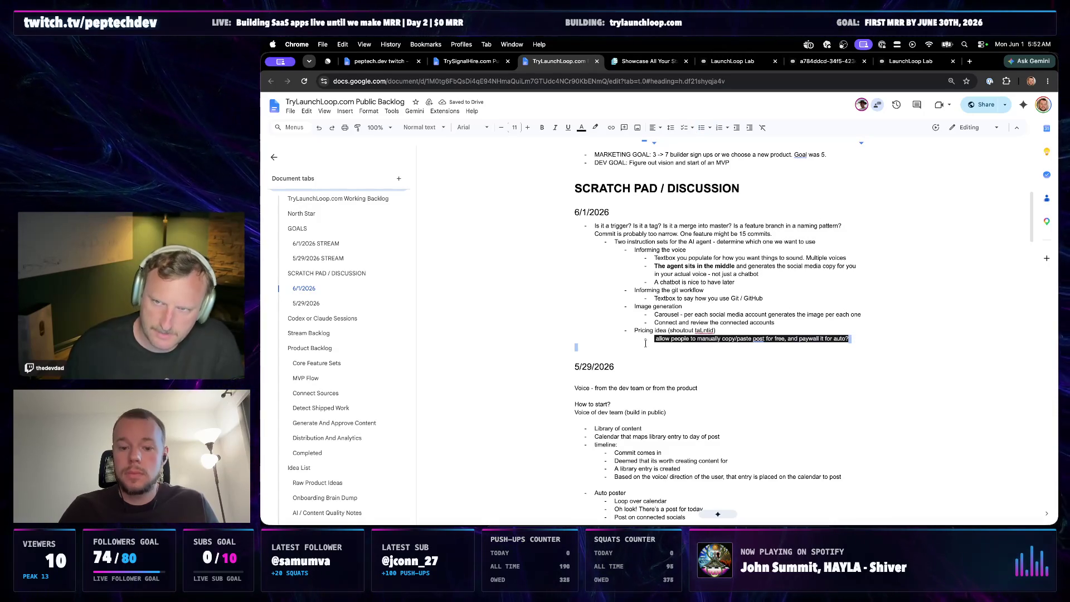
click(858, 339)
key(Return)
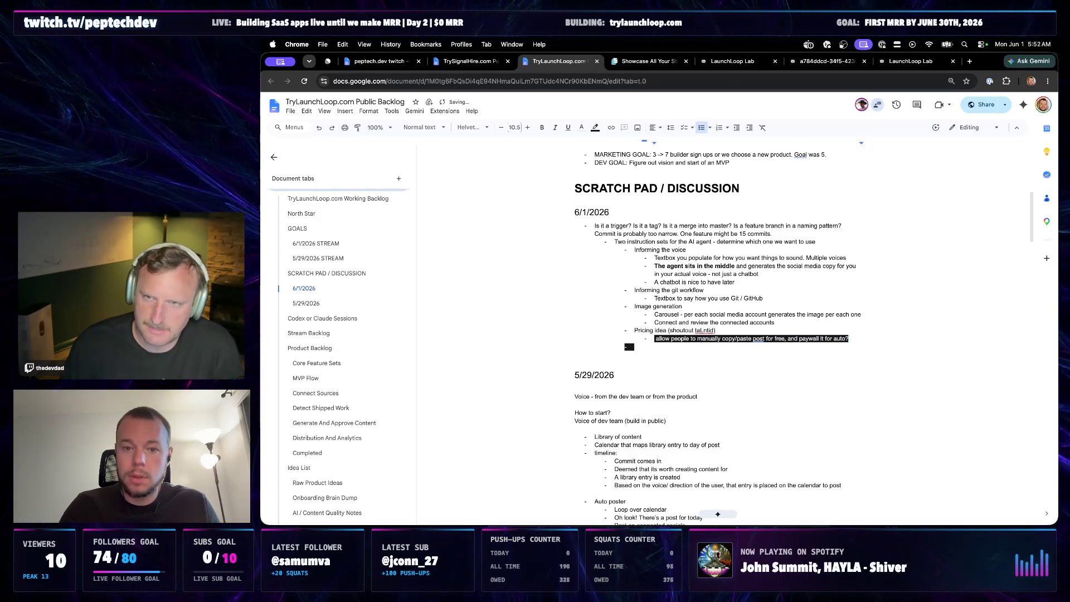
text(Vale)
key(BackSpace)
key(BackSpace)
key(BackSpace)
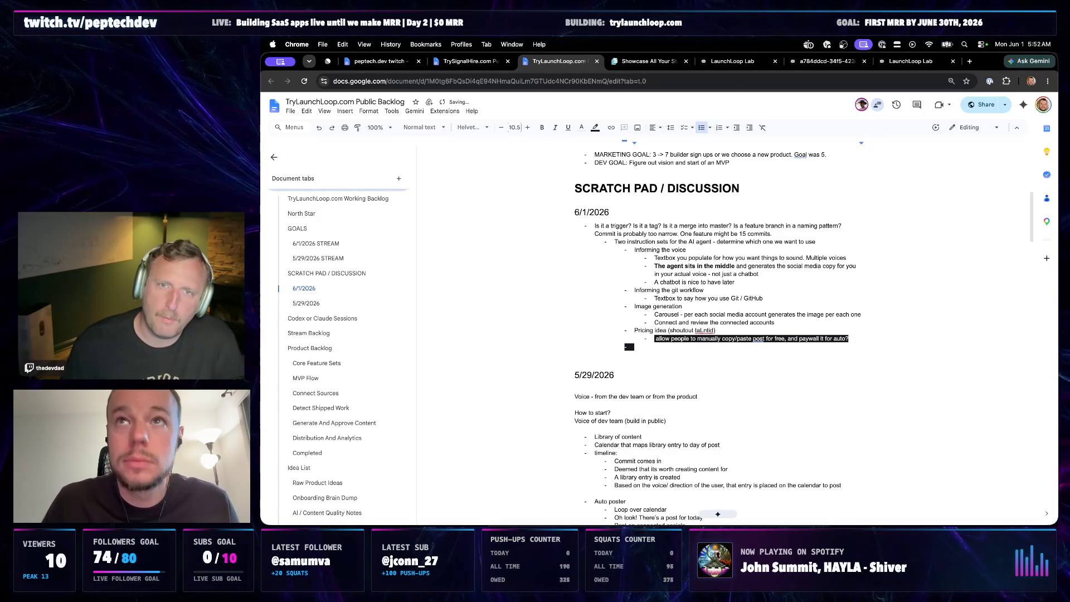
text(ool ideas)
- Start an indented 'Value -' sub-point under Tool ideas
key(Return)
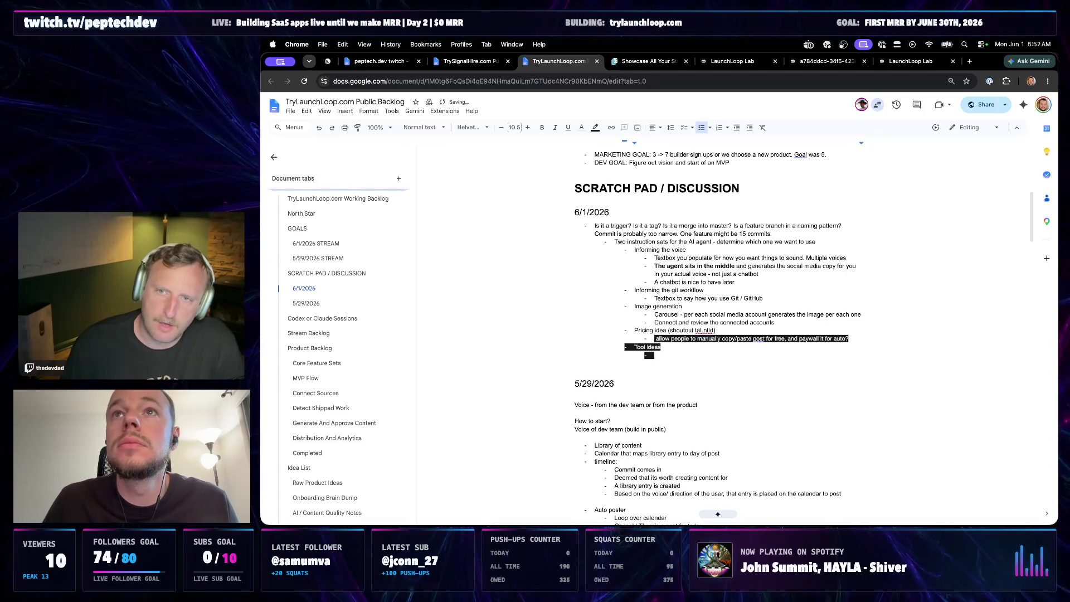
key(Tab)
text(Value)
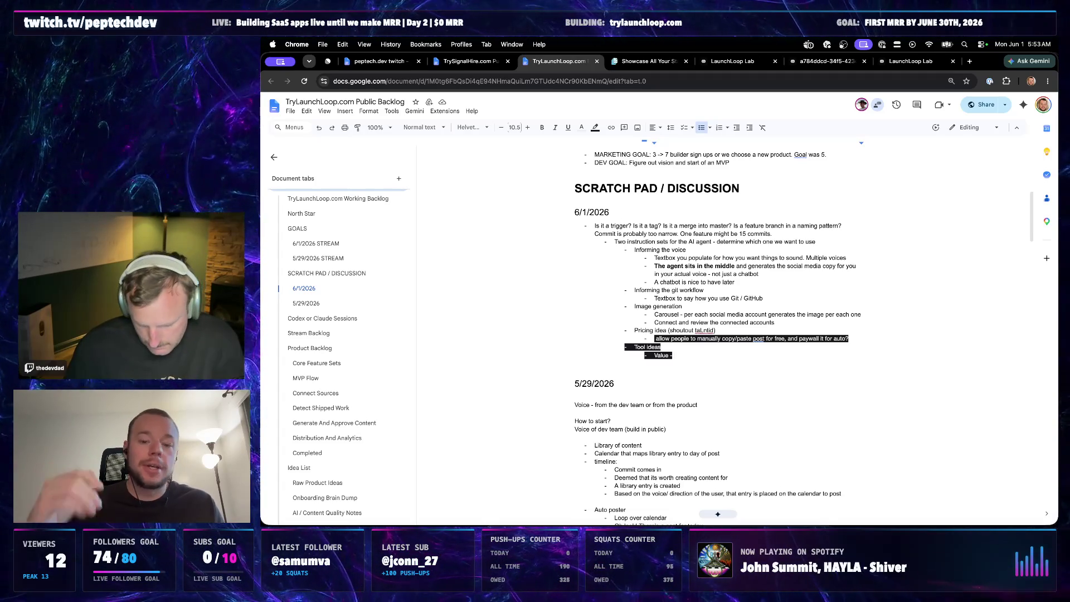
- Add an 'Integrations' bullet with Email, Slack and Discord sub-bullets
key(Return)
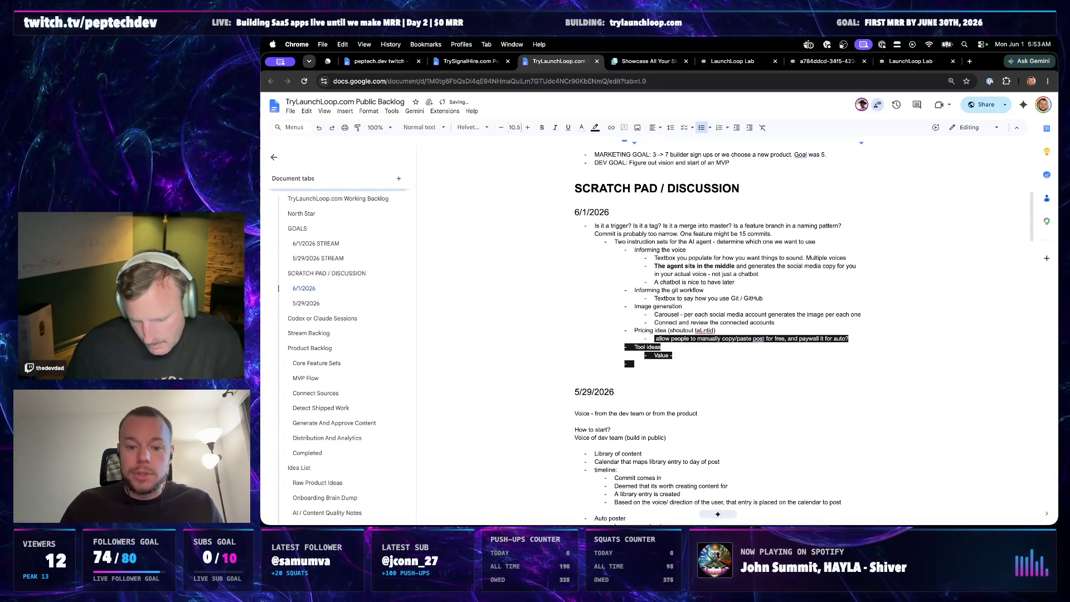
text(Integrations)
key(Return)
key(Tab)
text(Email)
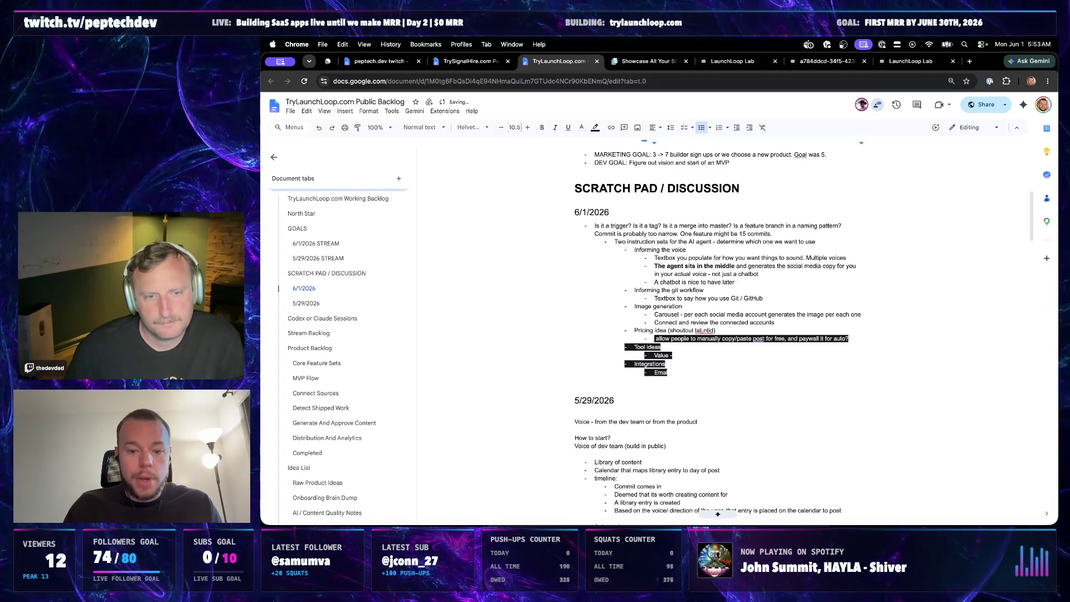
key(Return)
text(Slack)
key(Return)
text(Discord)
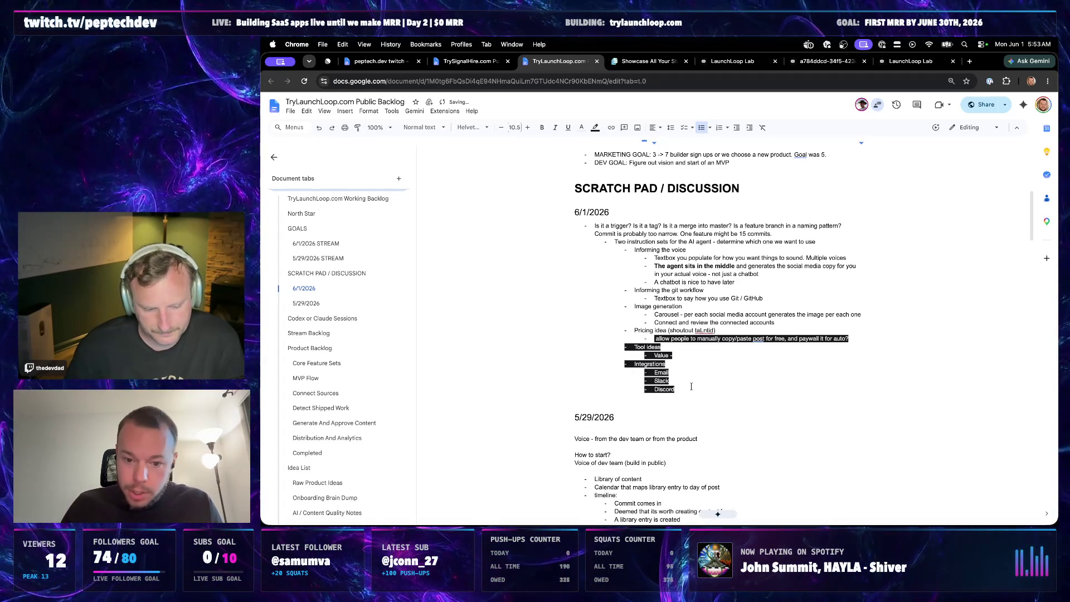
- Clear the dark highlighting from the block through Discord via Format > Clear formatting
drag(691, 386, 601, 342)
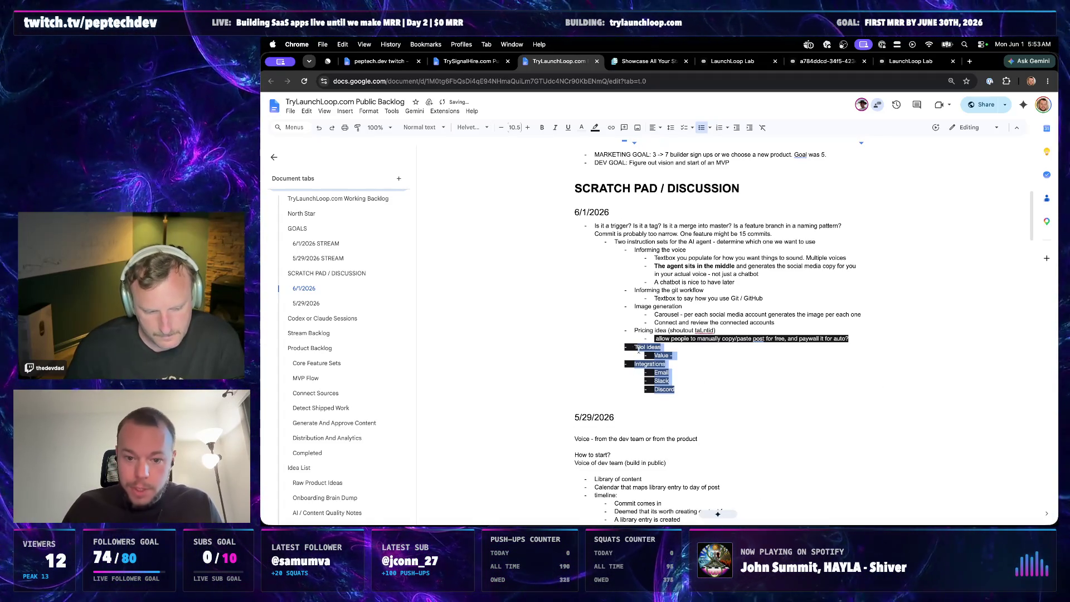
click(368, 110)
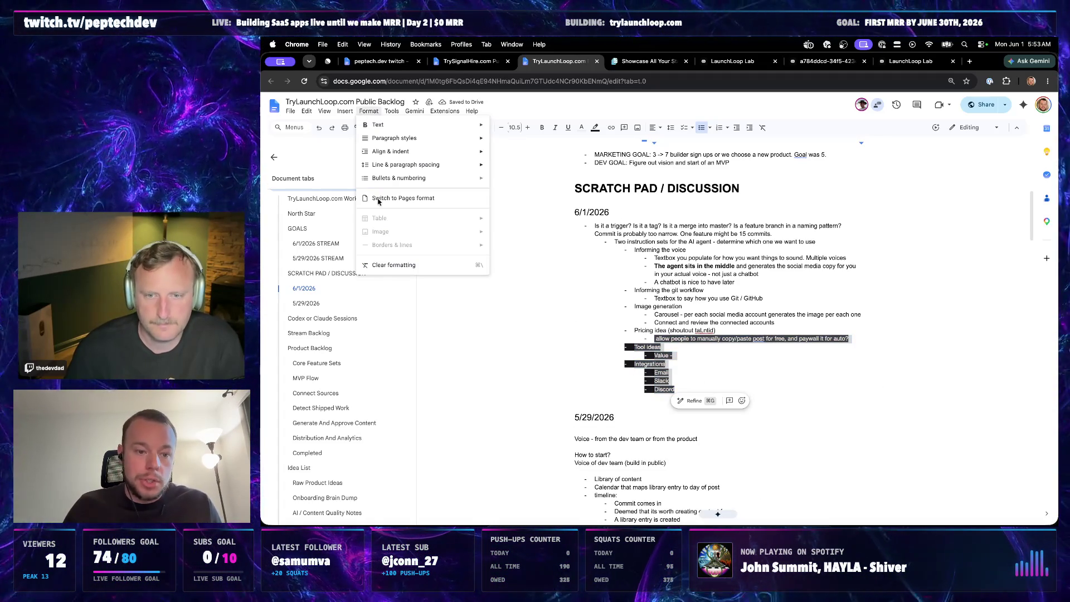
click(384, 264)
click(684, 362)
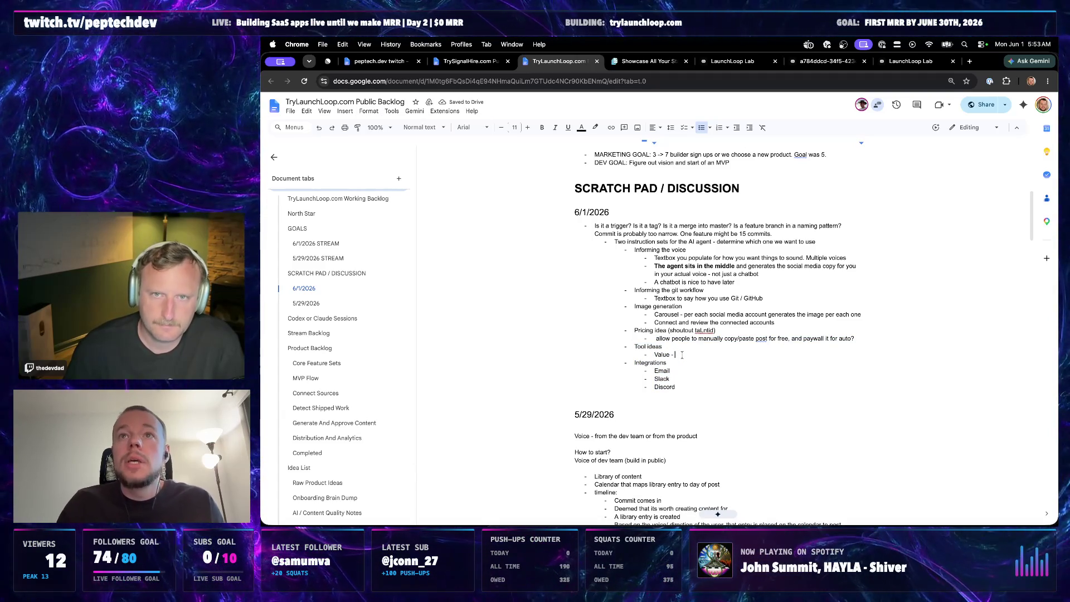
- Paste the Vale GitHub-hosted-runner note after 'Value -' and clear its formatting
click(683, 354)
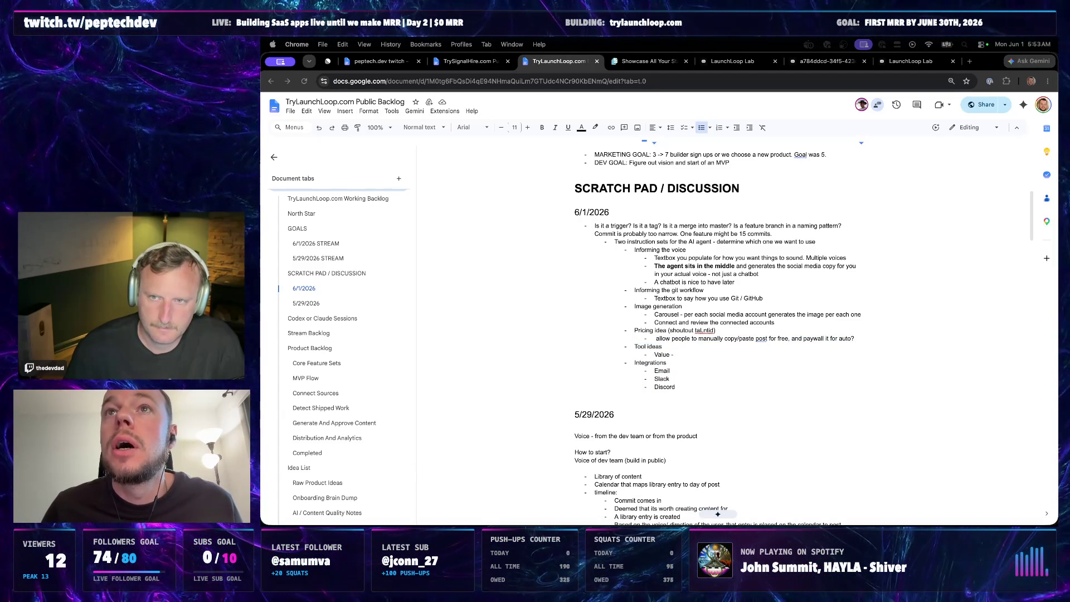
text(Vale is the tool to do that. Run it in a GitHub hosted runner.)
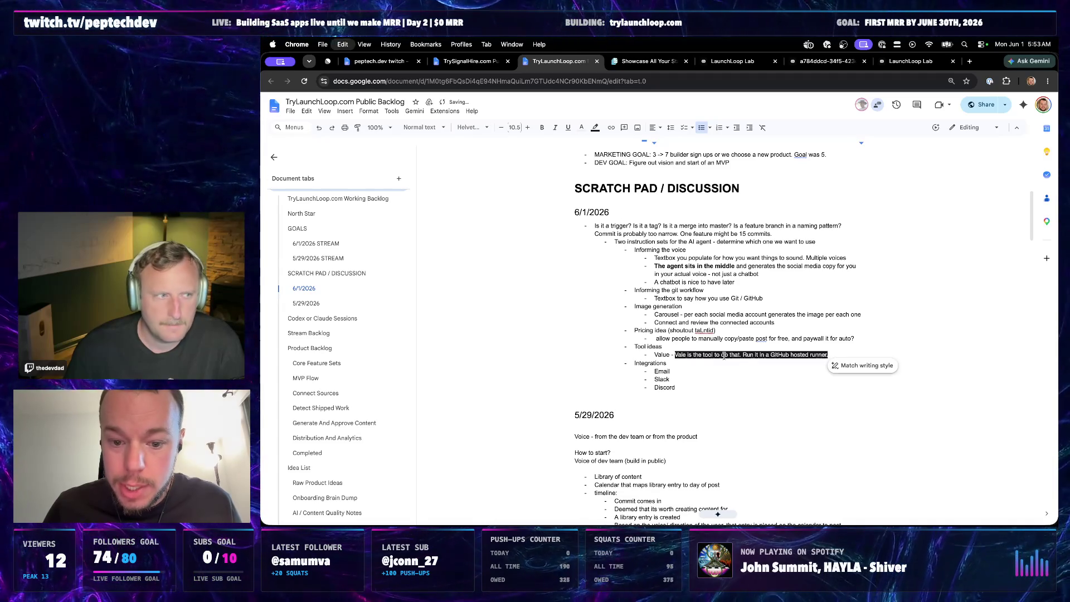
drag(684, 363, 642, 354)
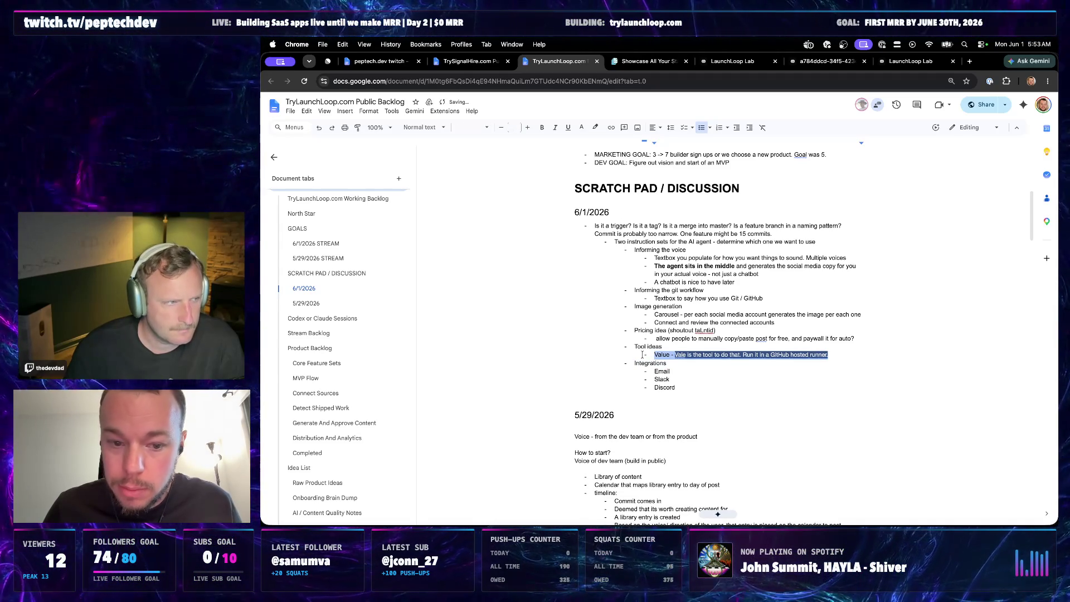
click(369, 111)
click(390, 264)
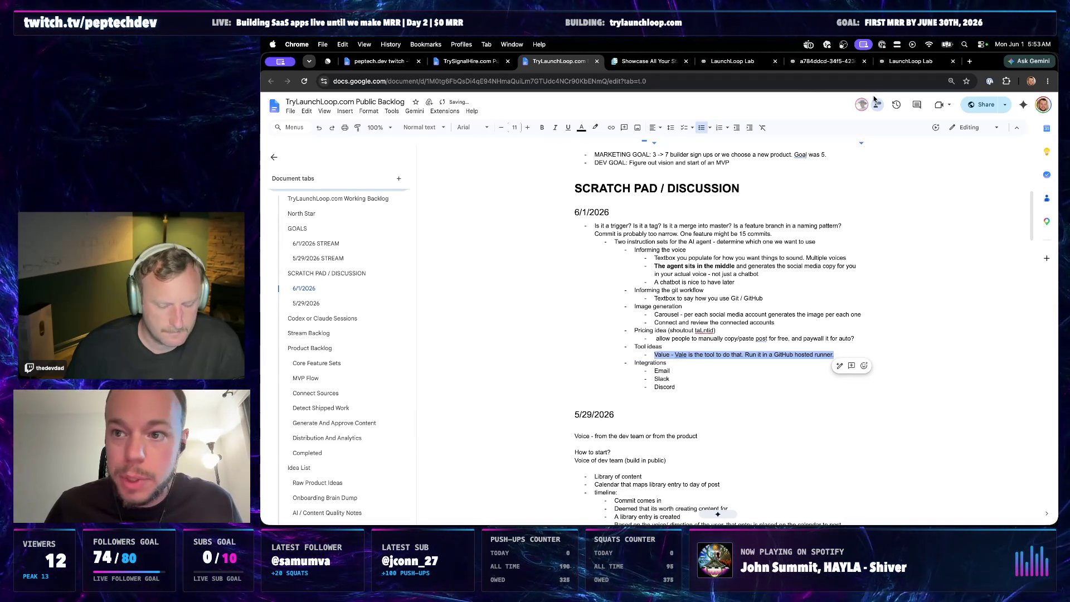
- Search 'vale github hosted runner' in a new tab and browse the vale.sh homepage
click(970, 62)
text(vale )
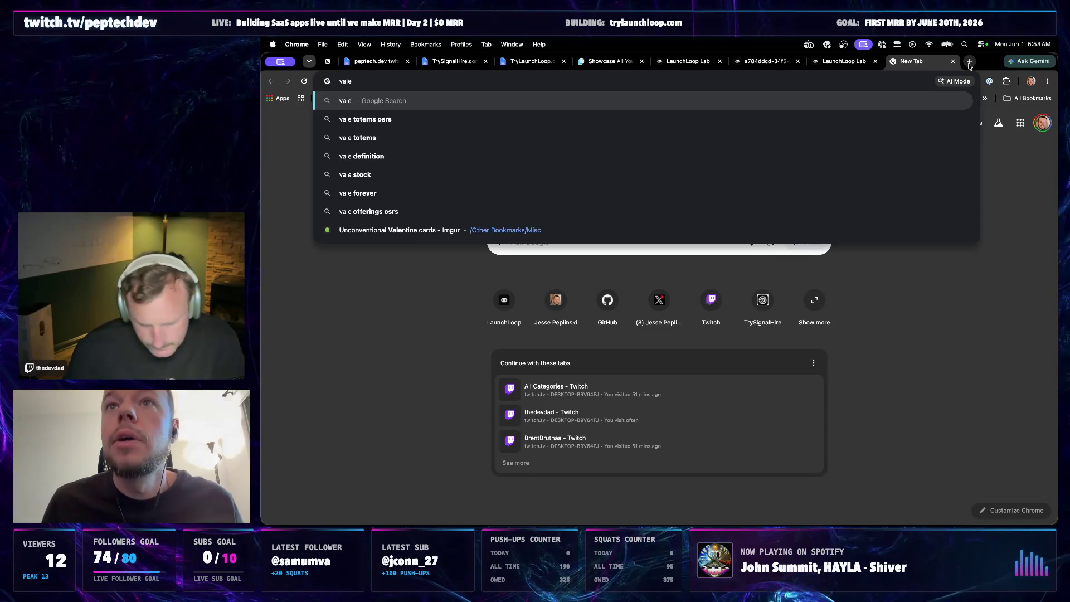
text(github hosted runner)
key(Return)
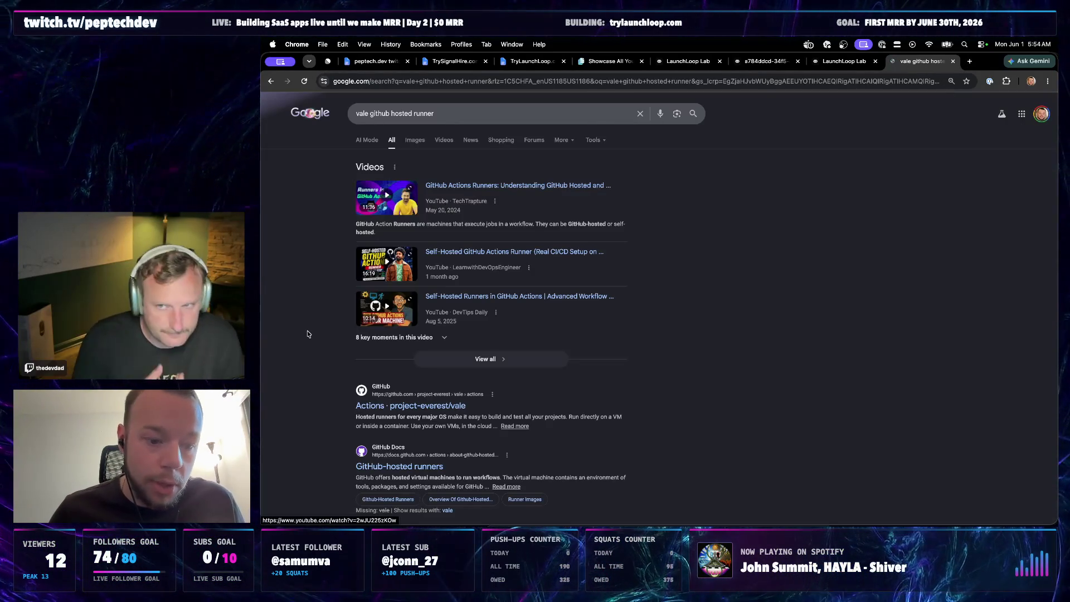
scroll(304, 370, down, 2)
scroll(304, 370, down, 1)
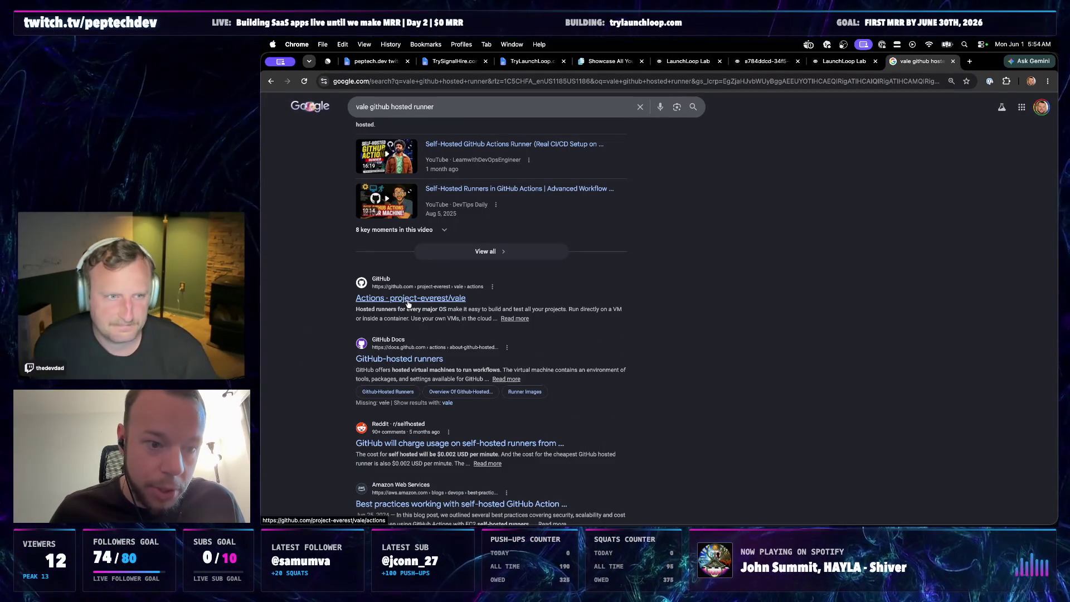
scroll(407, 306, down, 1)
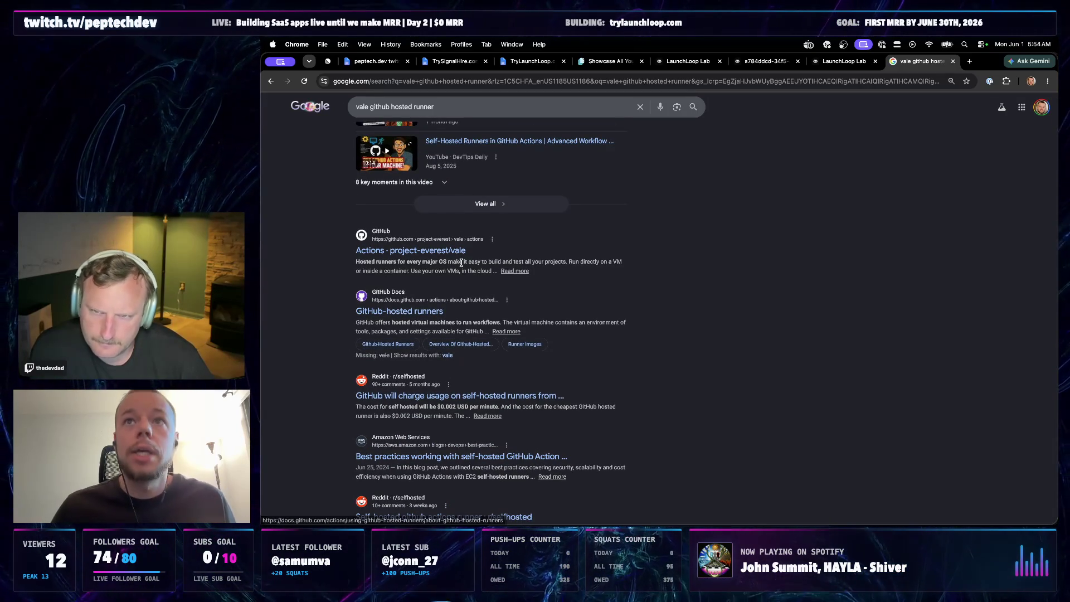
click(565, 81)
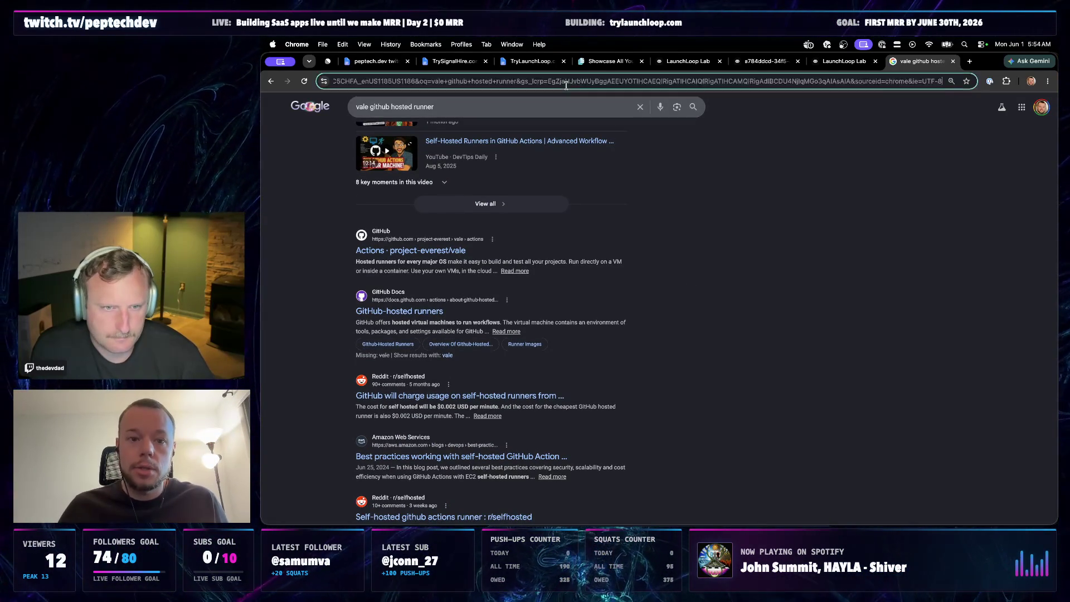
text(vale.sh)
key(Return)
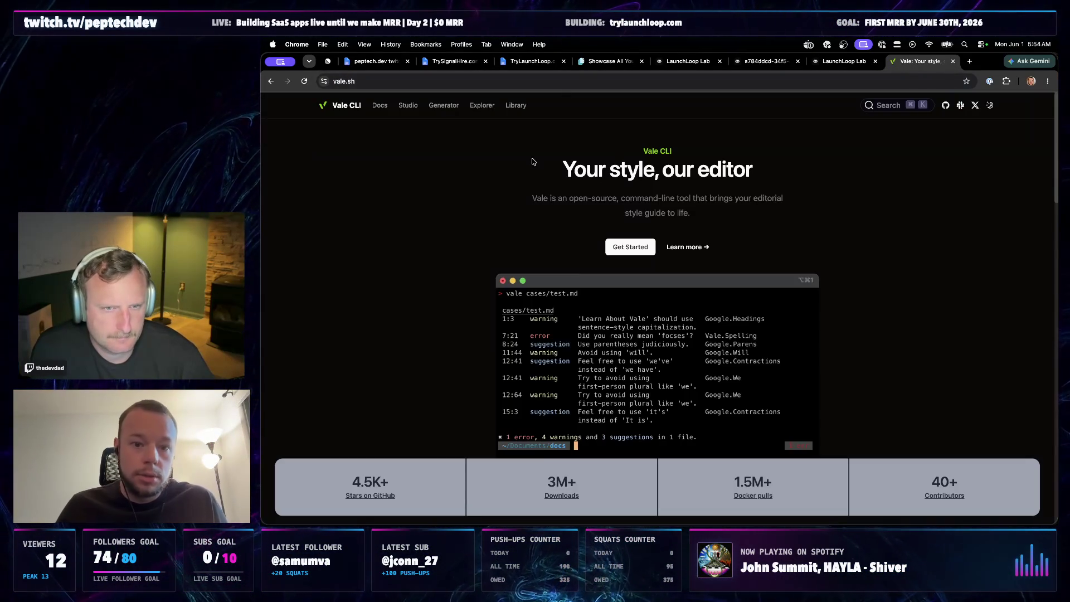
click(430, 82)
click(456, 312)
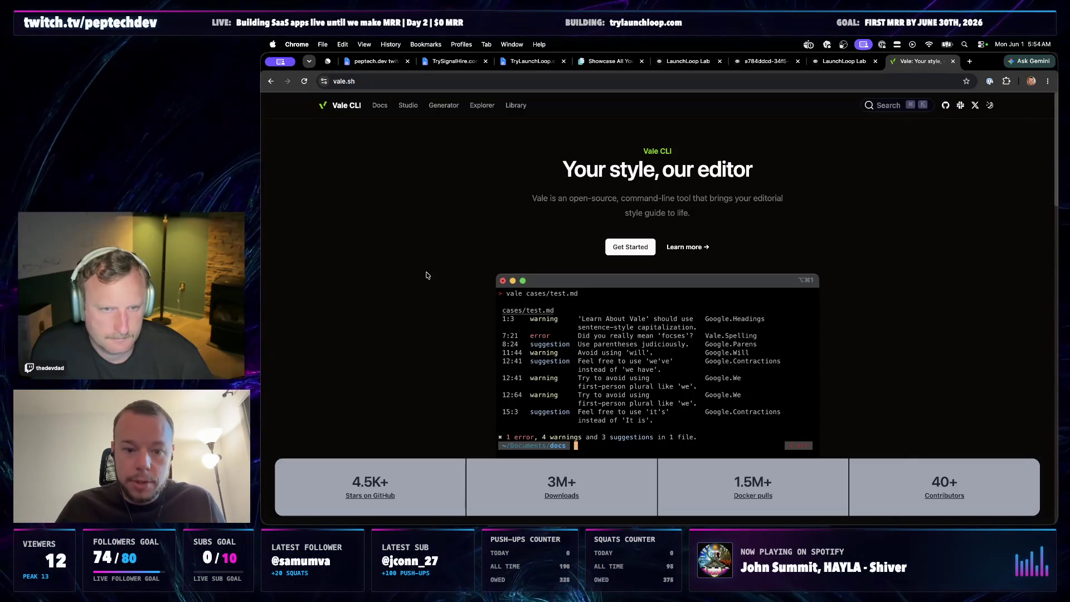
scroll(457, 313, down, 2)
scroll(477, 280, down, 3)
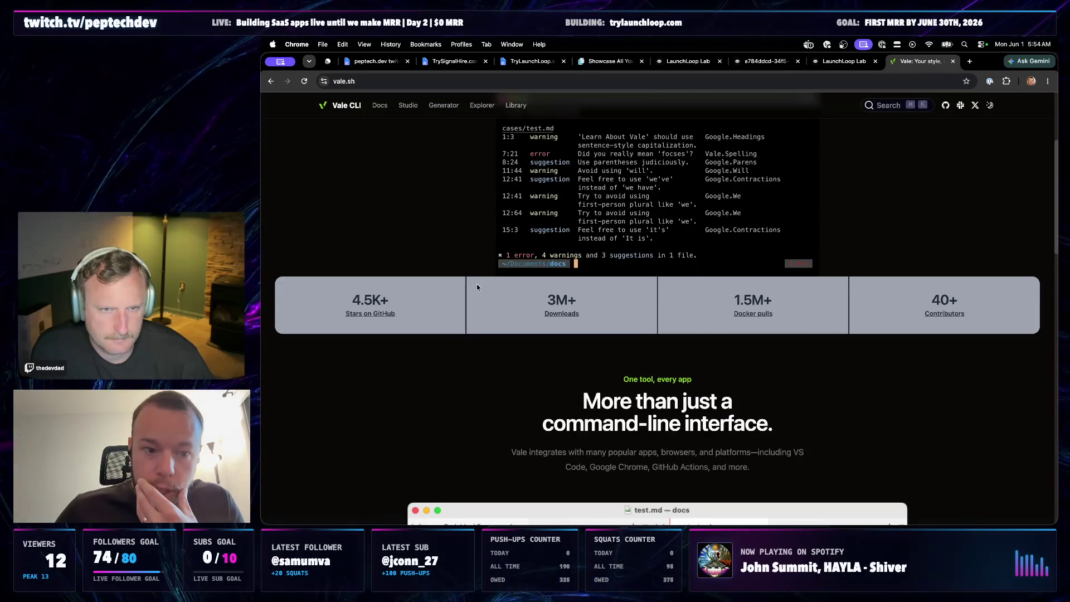
scroll(485, 316, up, 3)
scroll(484, 316, up, 1)
scroll(477, 347, up, 1)
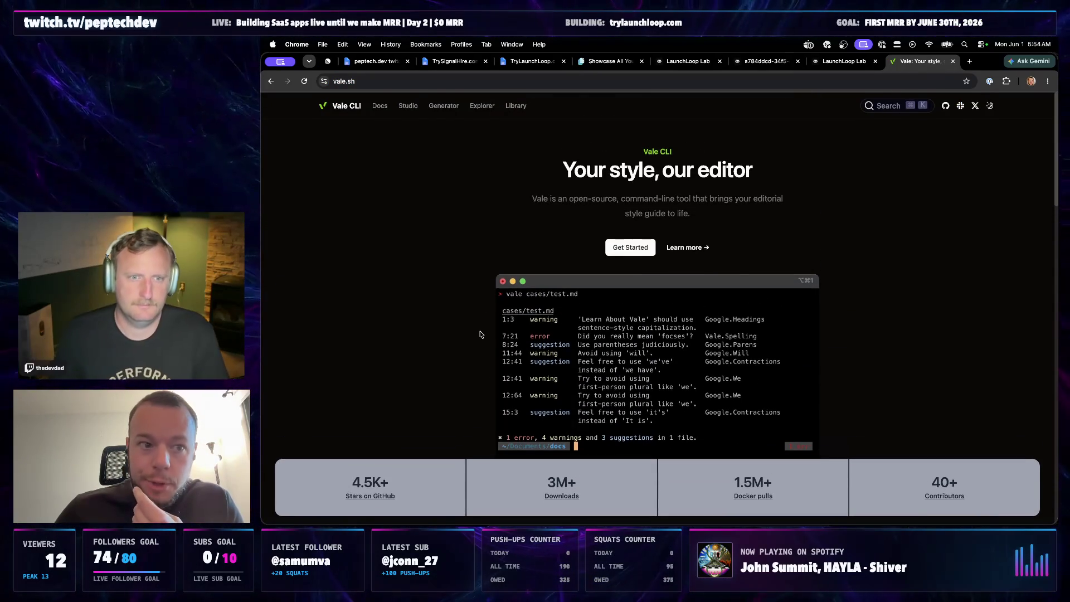
scroll(487, 319, down, 5)
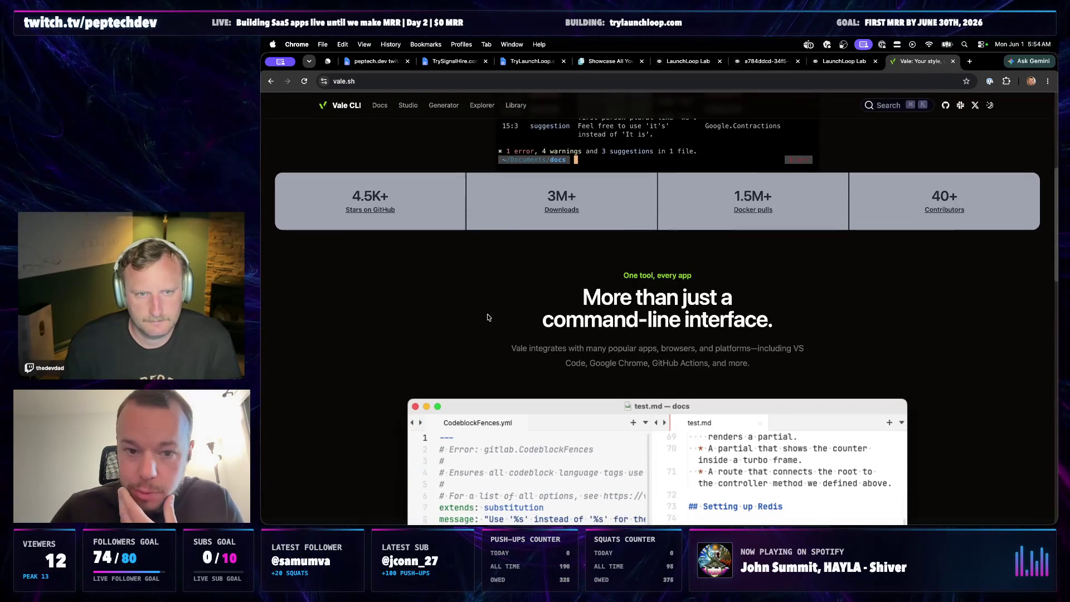
scroll(488, 317, down, 3)
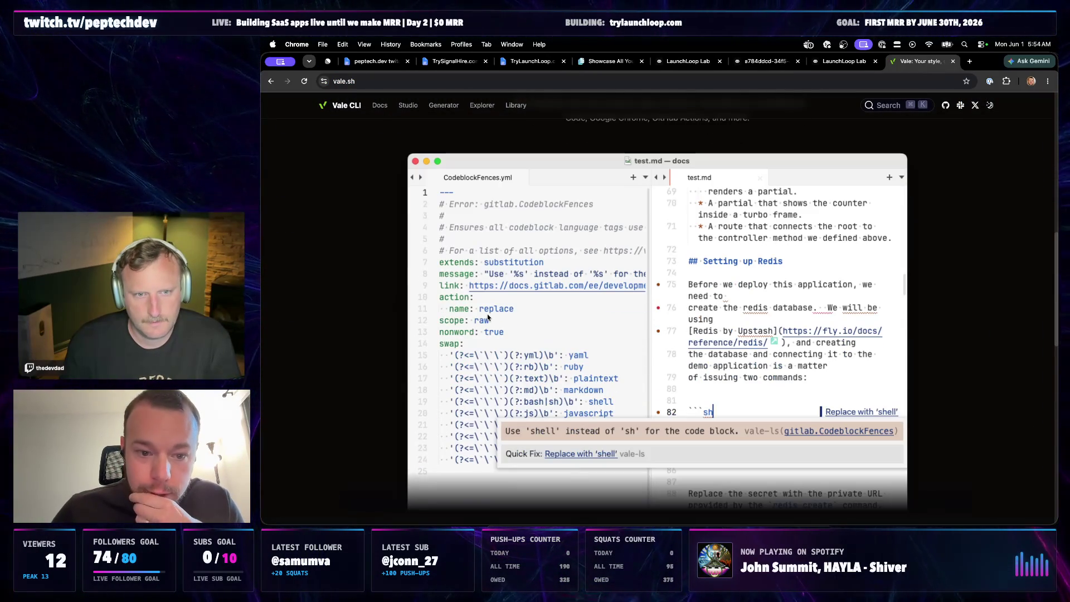
scroll(488, 316, down, 2)
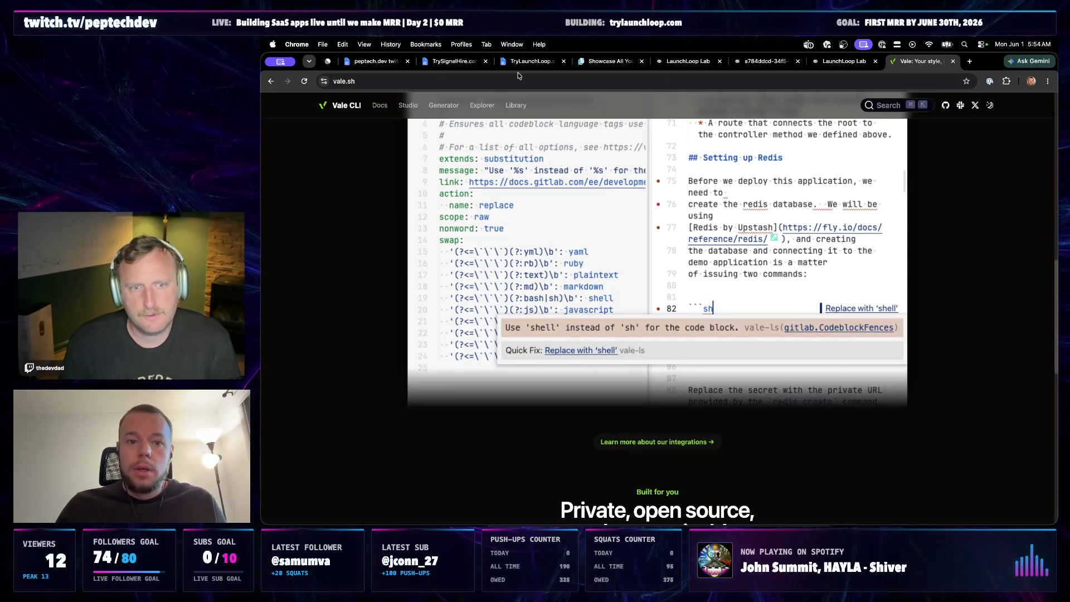
- Return to the backlog document and clear the highlight on the Value line
click(524, 67)
click(730, 362)
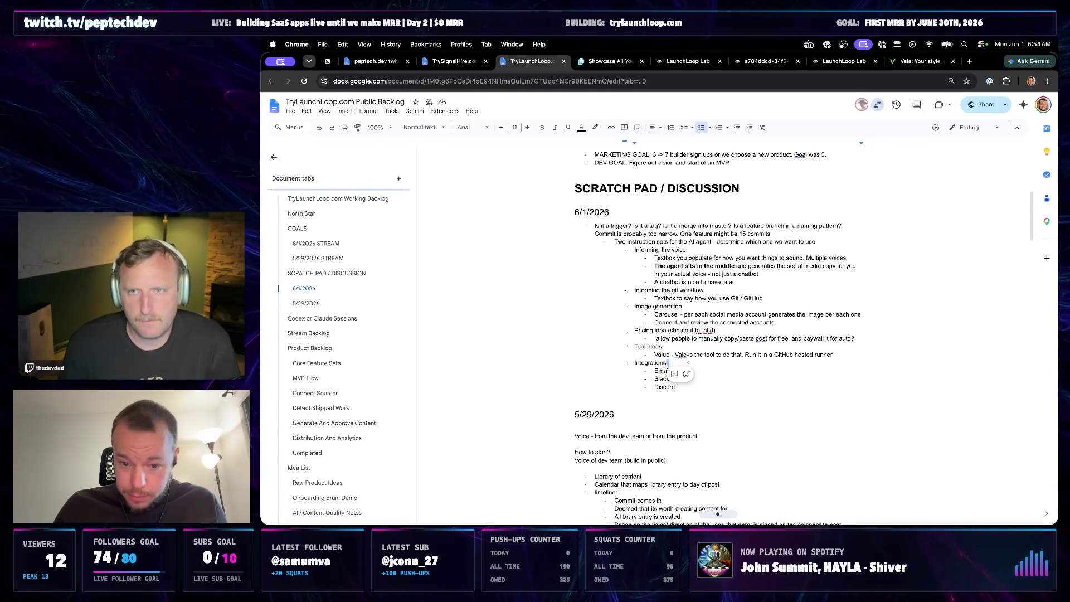
text(https://vale.sh/)
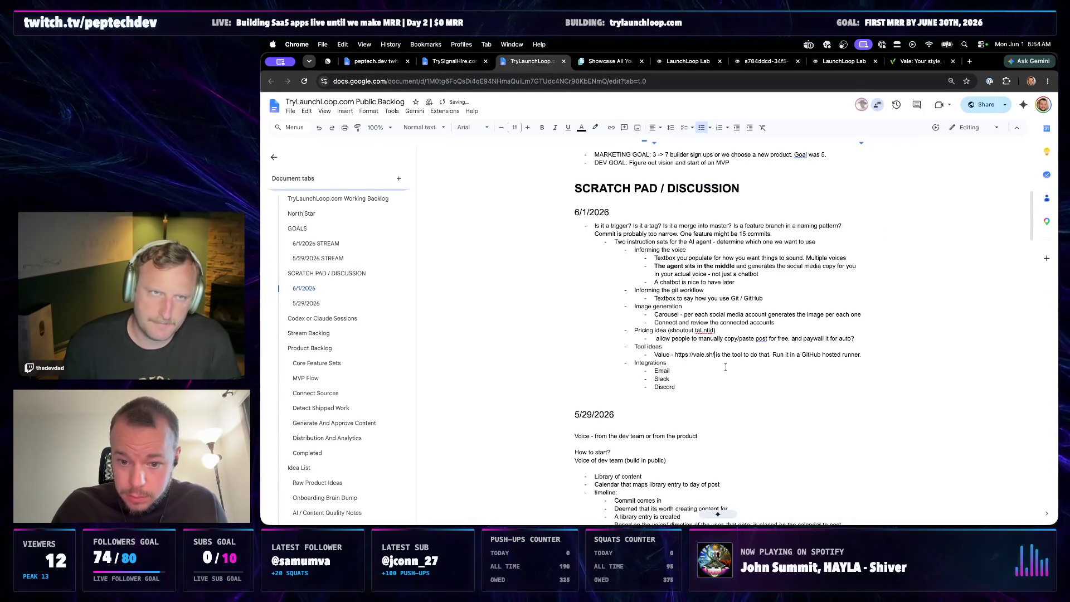
key(Down)
key(Down)
key(End)
text(to)
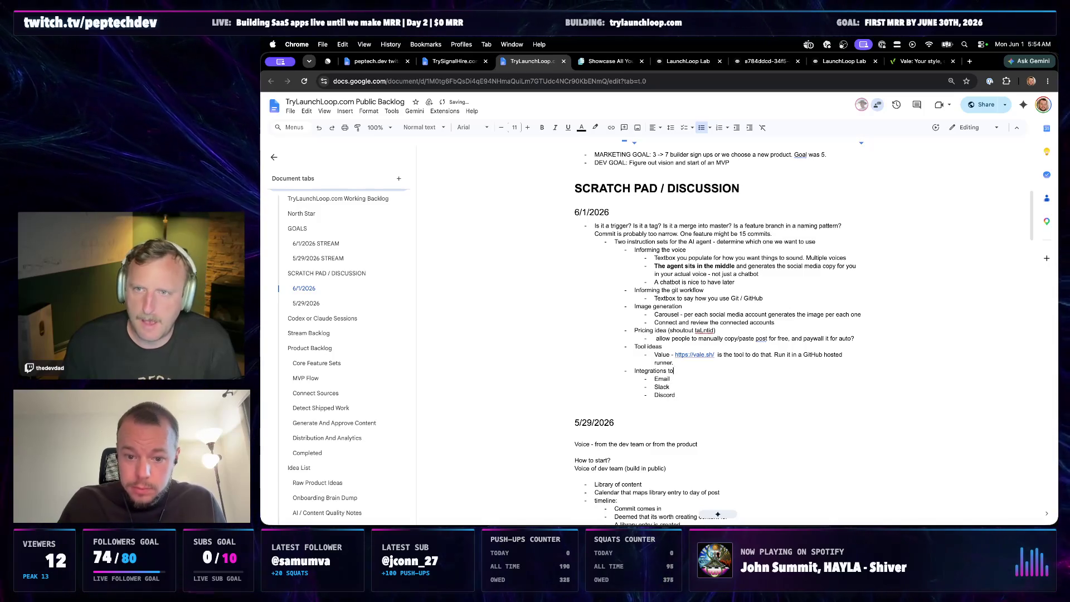
text( approve)
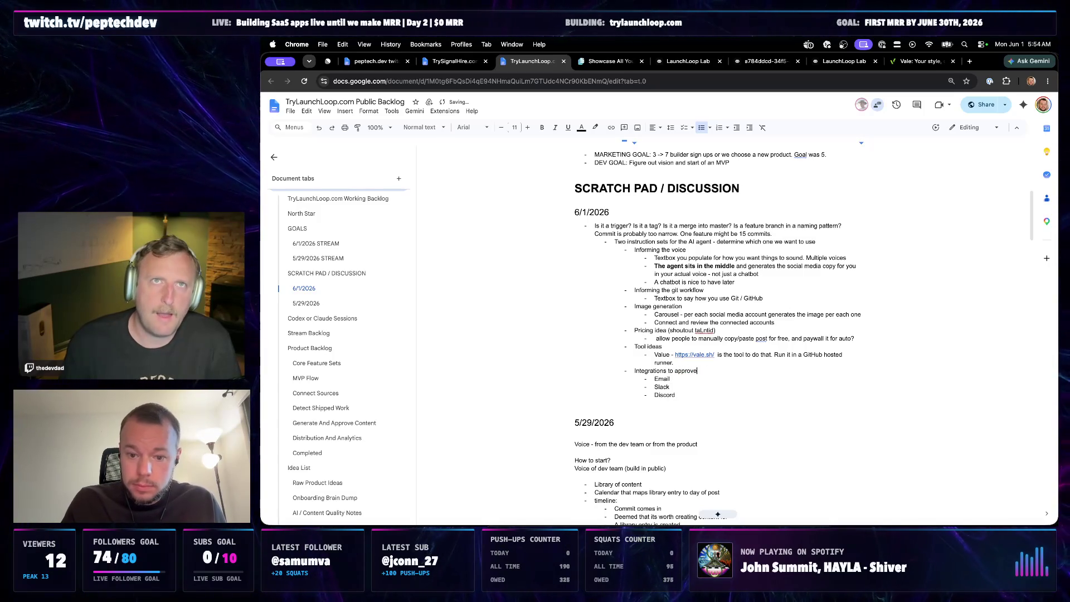
text( the post:)
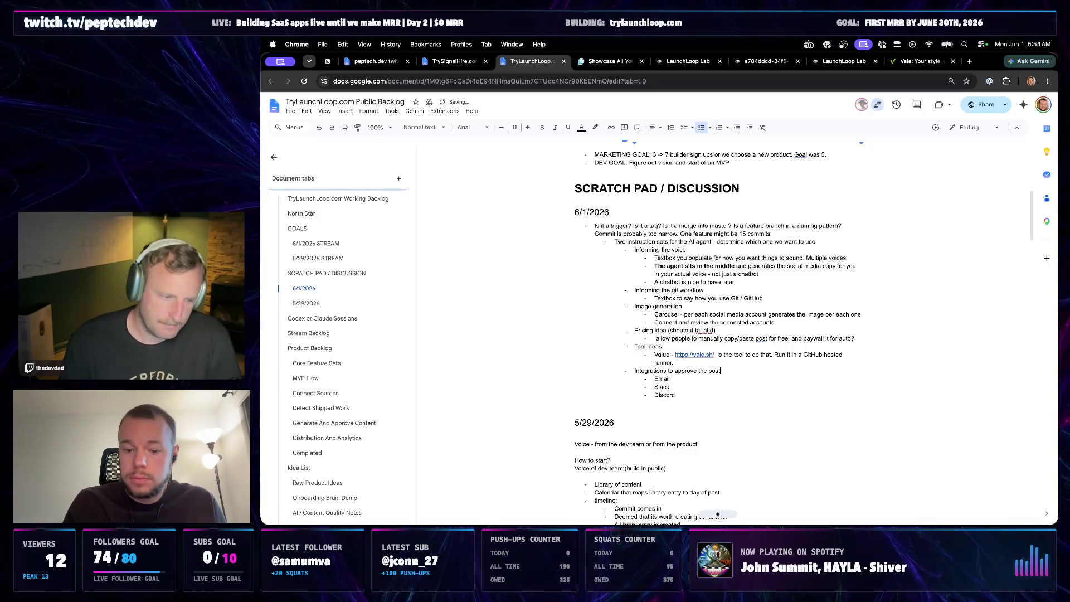
click(690, 392)
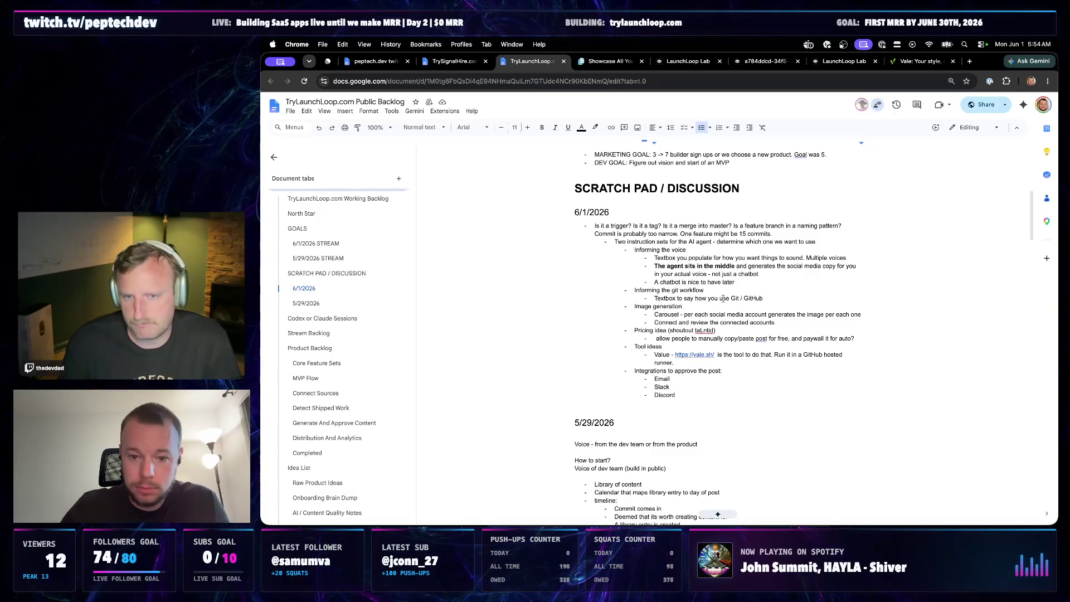
drag(763, 298, 634, 290)
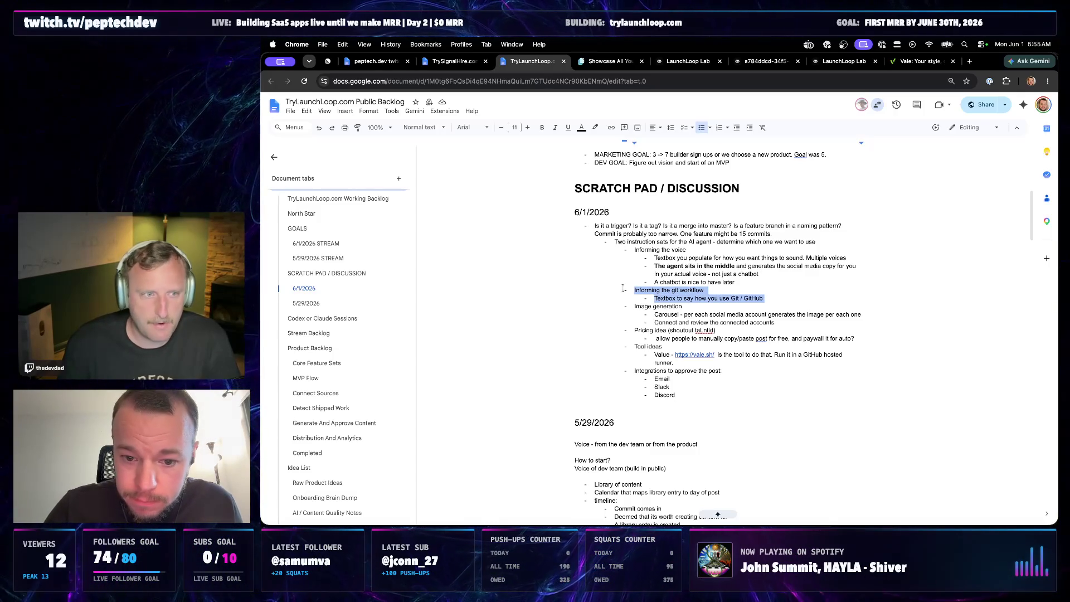
- Start a new bullet after Discord, one level out
click(678, 298)
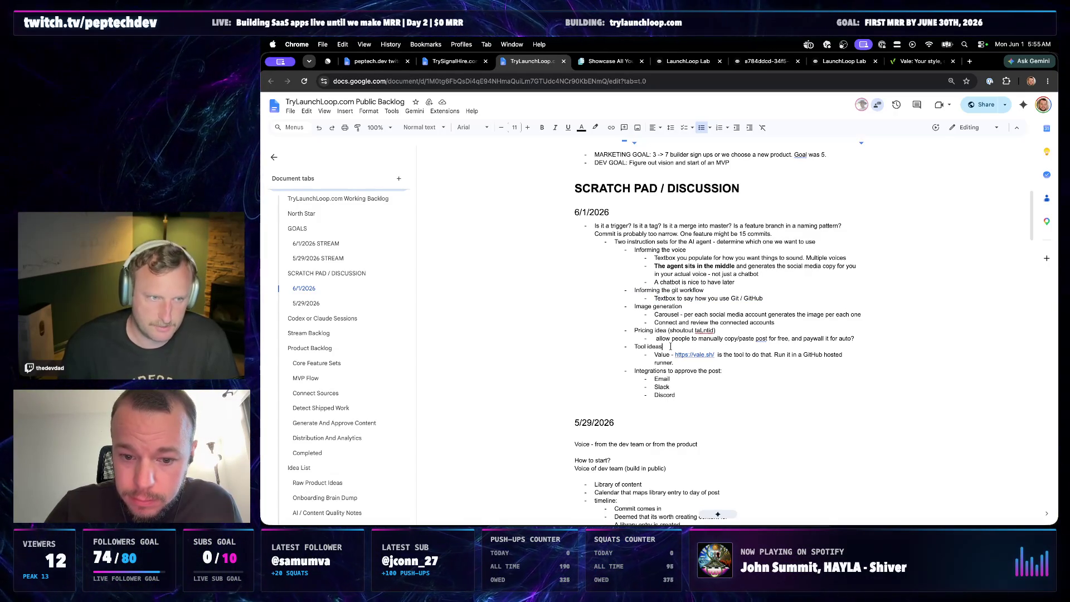
text(i)
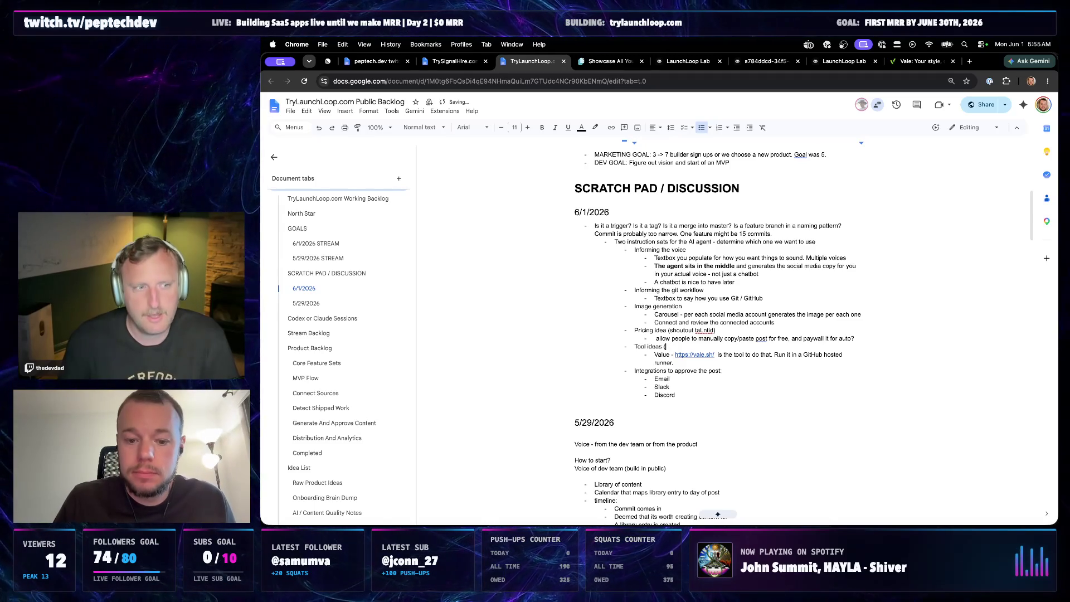
text(tout)
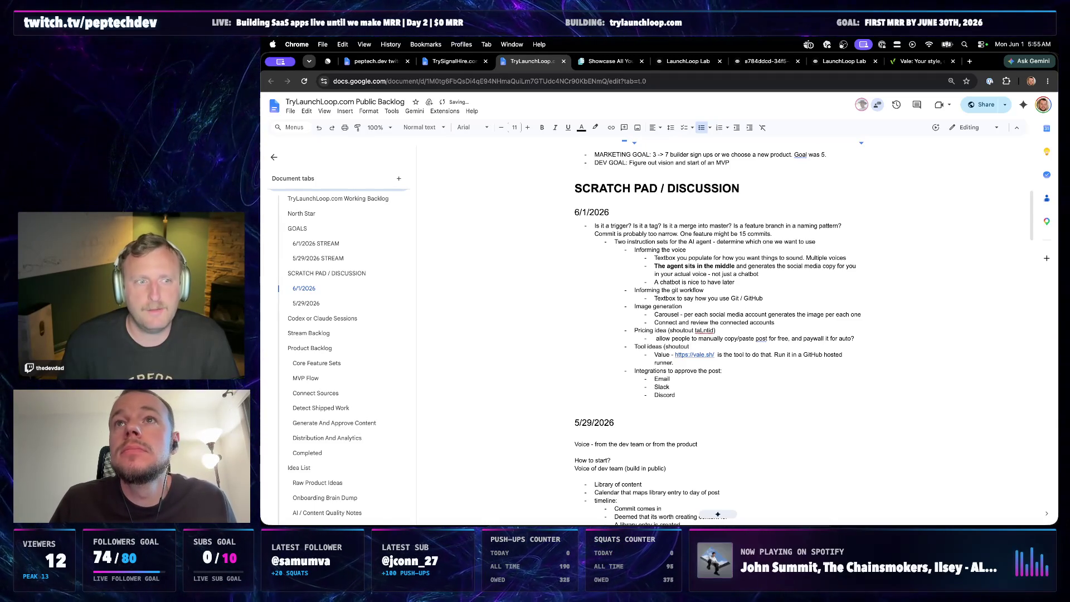
text( aOwenDev)
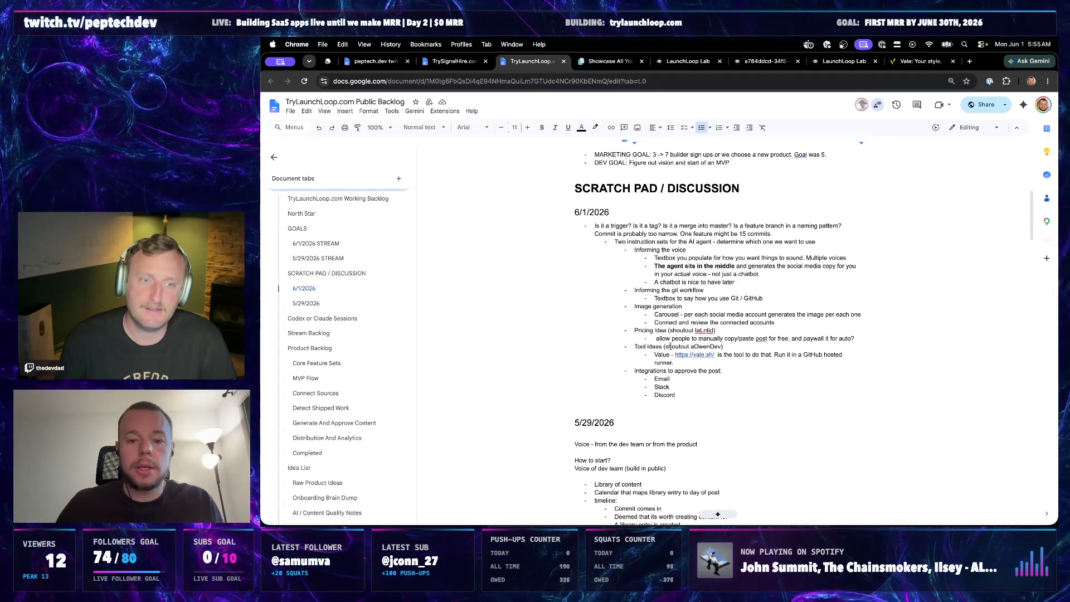
click(691, 393)
key(Return)
key(shift+Tab)
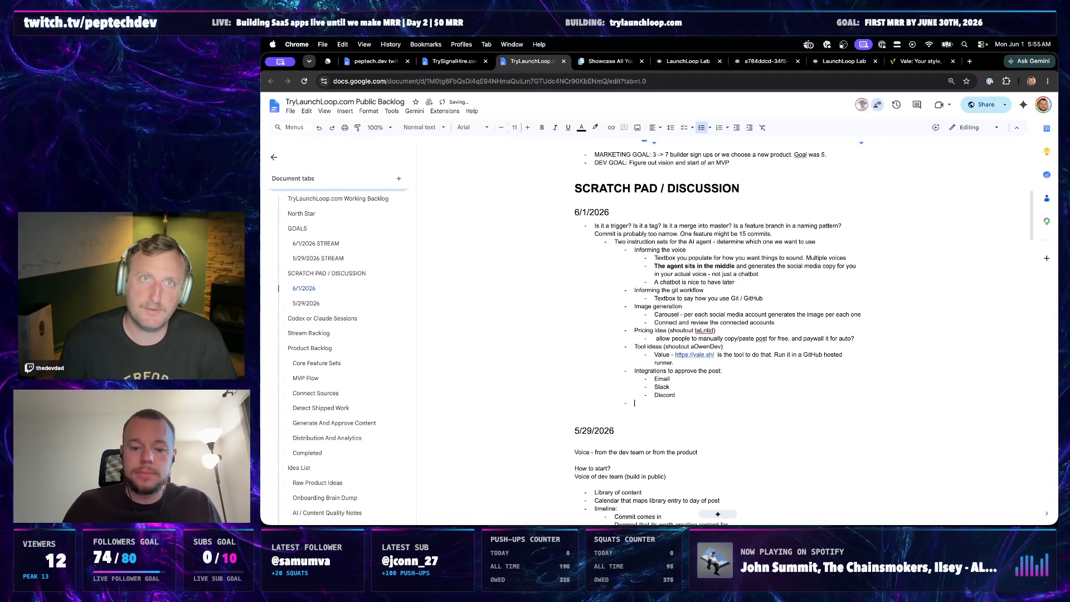
text(Once things are all pushed to main (maybe all at once) - auto sch)
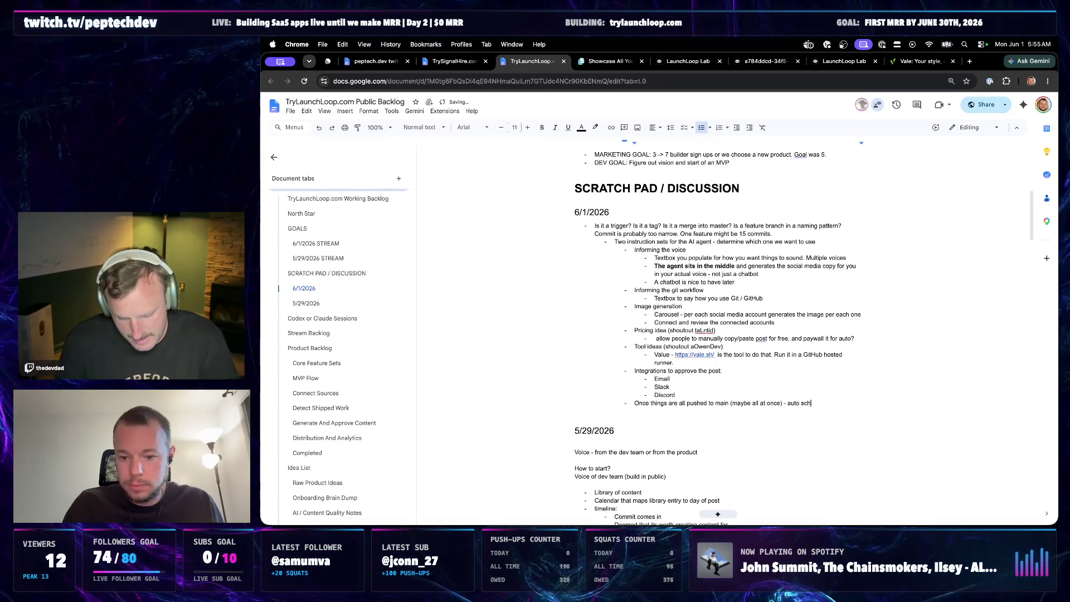
- Type the pushed-to-main auto-schedule at optimized times note, then open an empty bullet above it
key(BackSpace)
text(h)
key(BackSpace)
text(chedule them - cal)
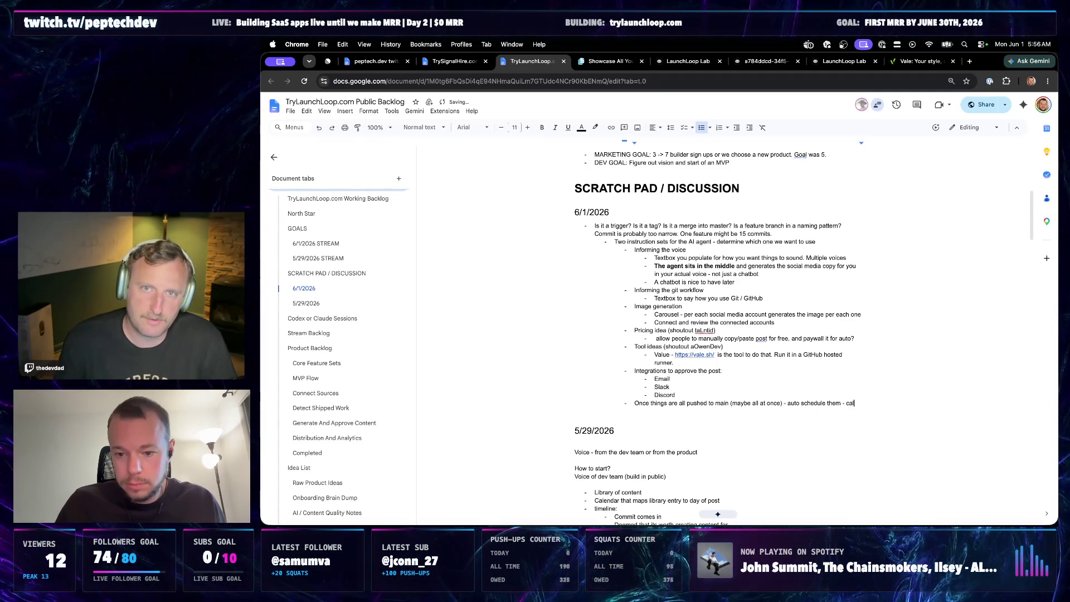
text(endar to plan things out - finds the optimized times)
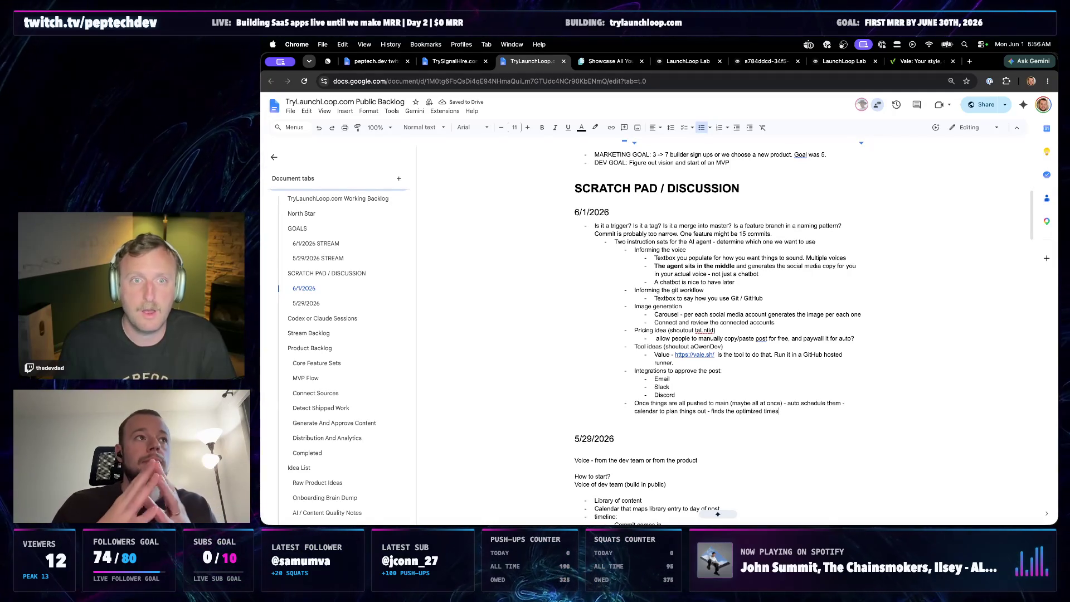
click(635, 403)
mouse_move(602, 439)
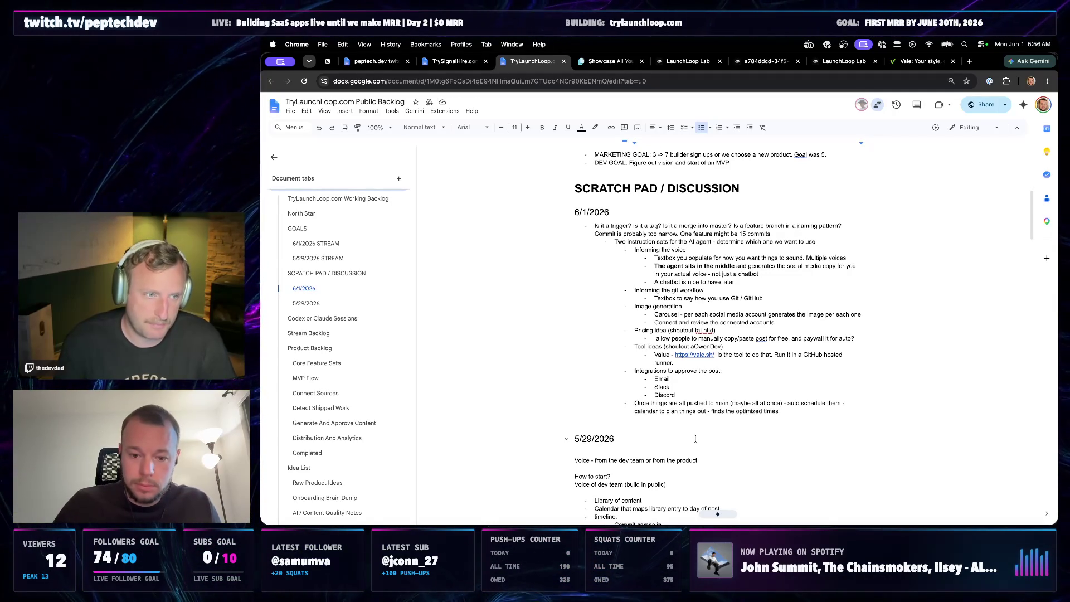
key(Return)
key(Up)
text(Non-MVP)
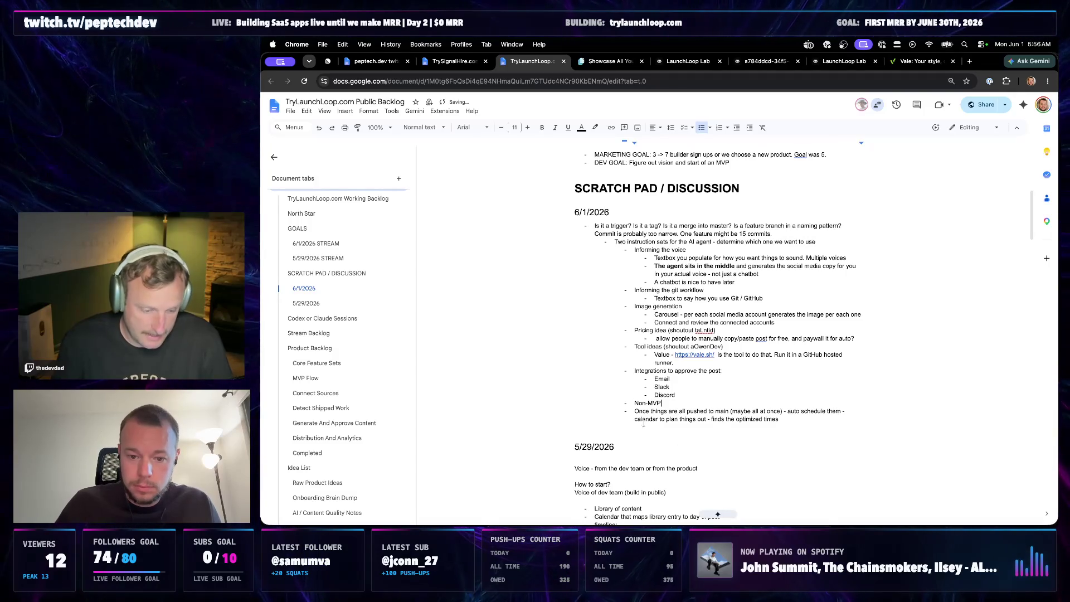
- Nest the 'Once things' auto-scheduling note under 'Non-MVP' and extend it with the no-calendar, next-available-time idea
click(816, 420)
key(Tab)
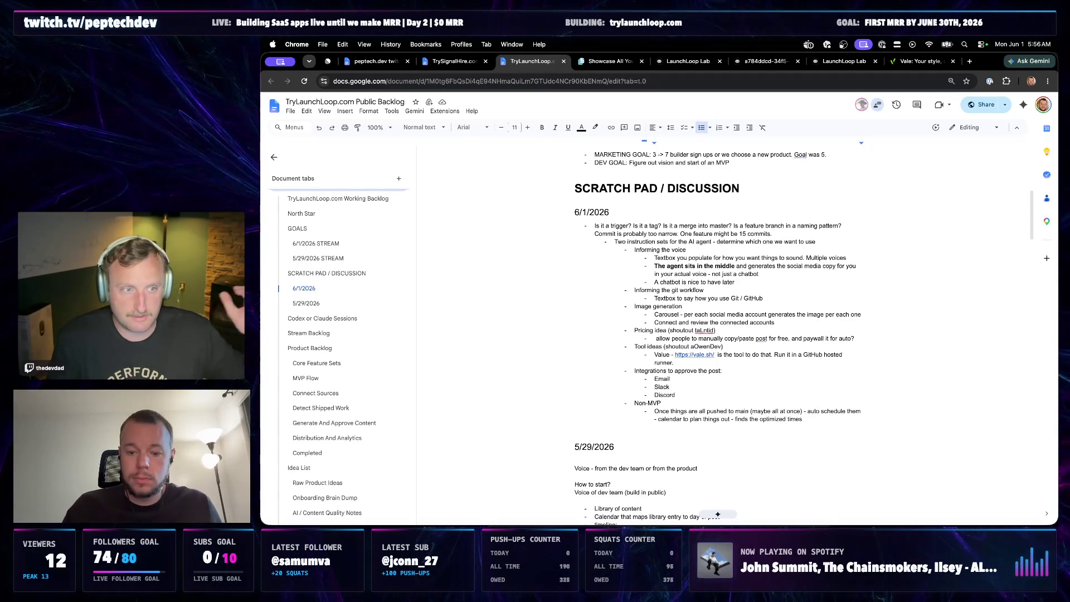
text(-times - no calendar - )
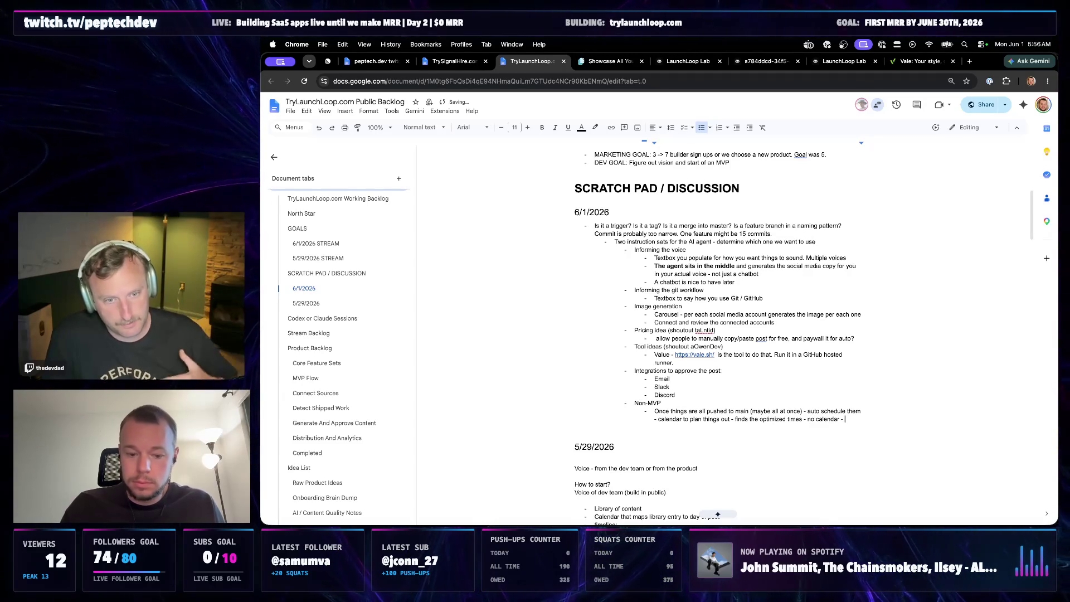
text(just )
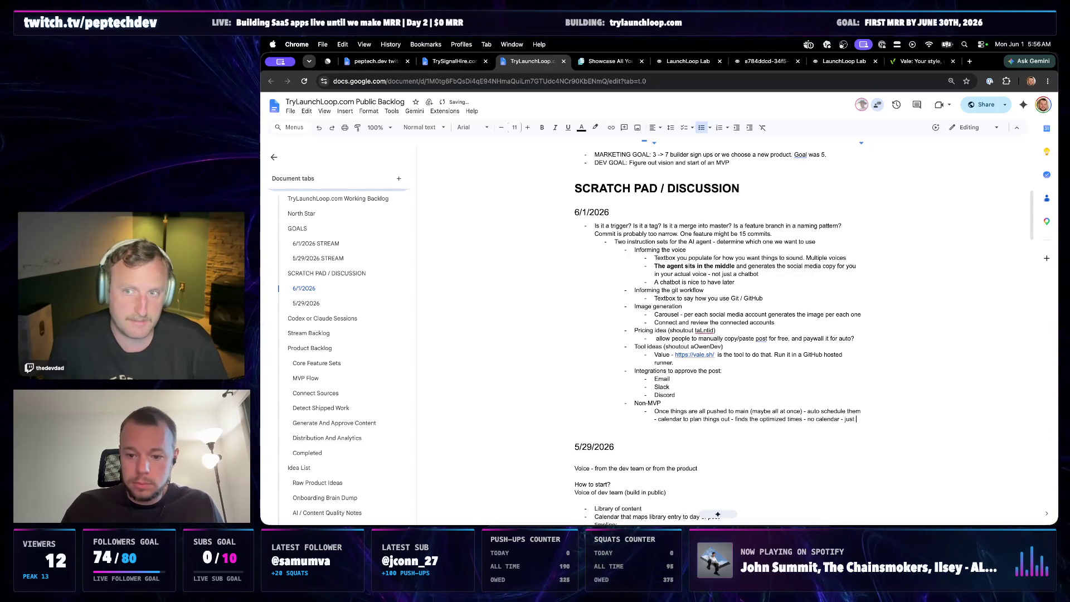
text(posts things on a schedule (maybe we still have a schedule tab)
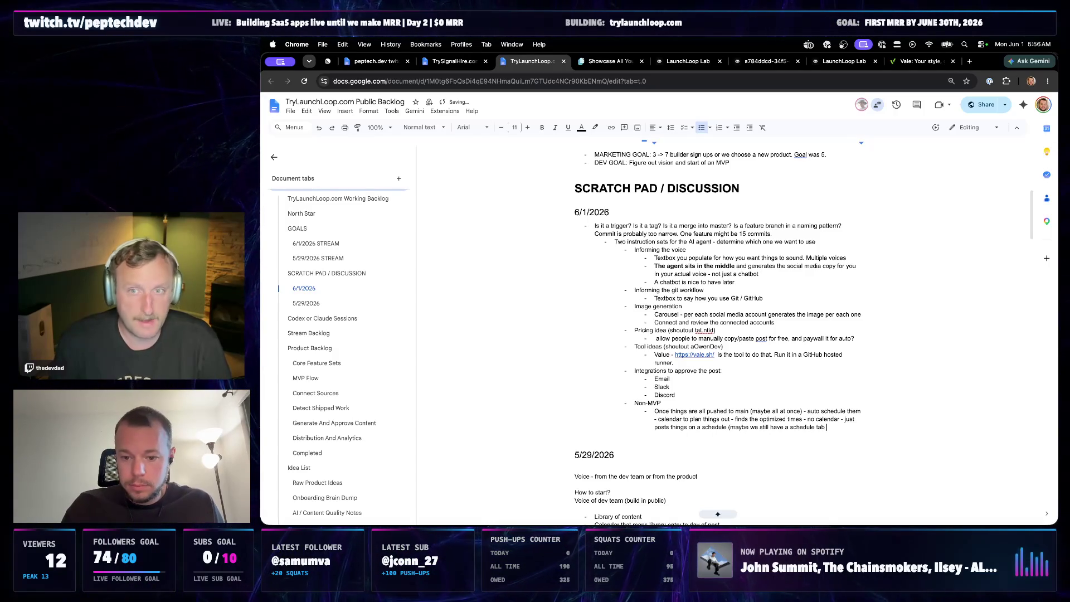
text(modified )
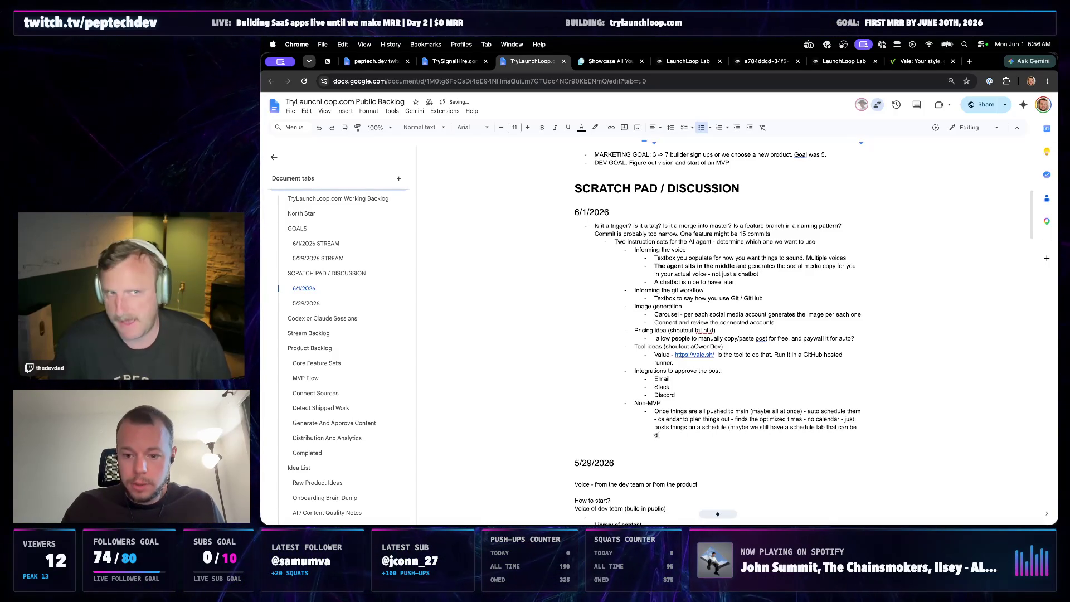
text(but you on)
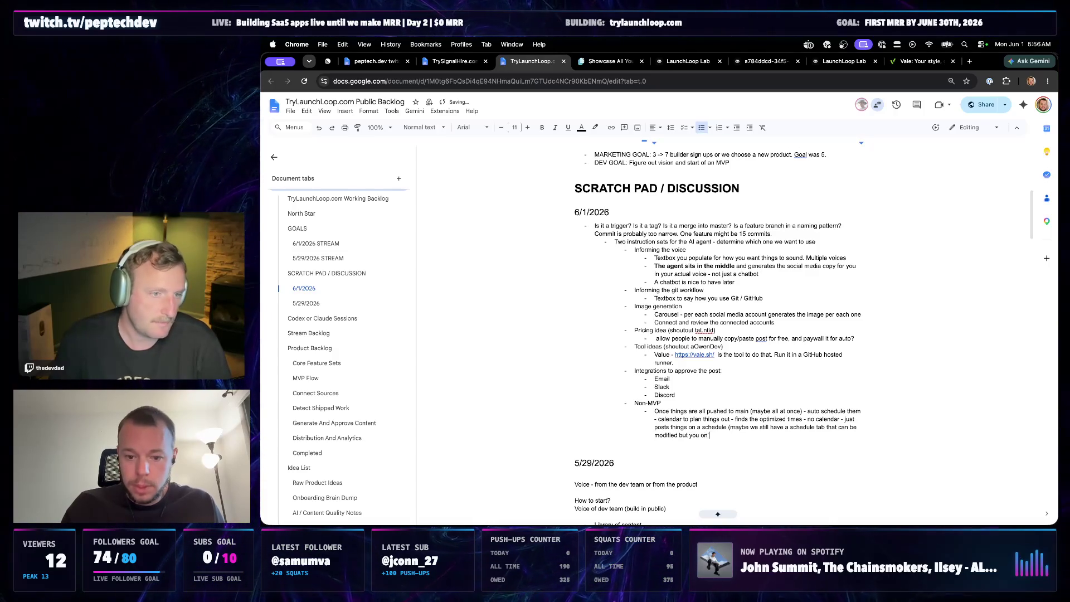
text(on)
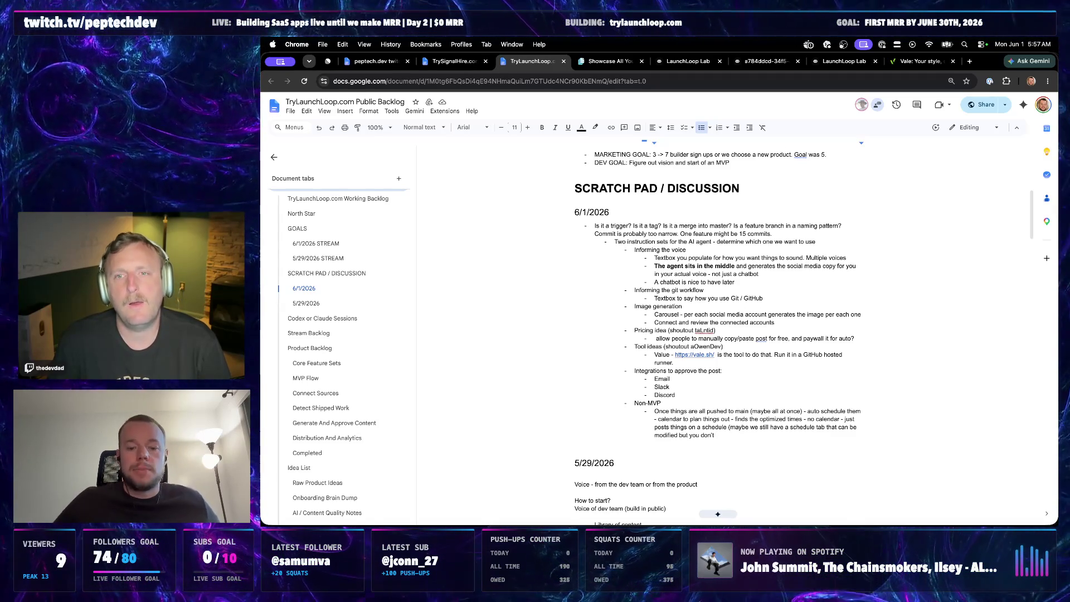
text(-)
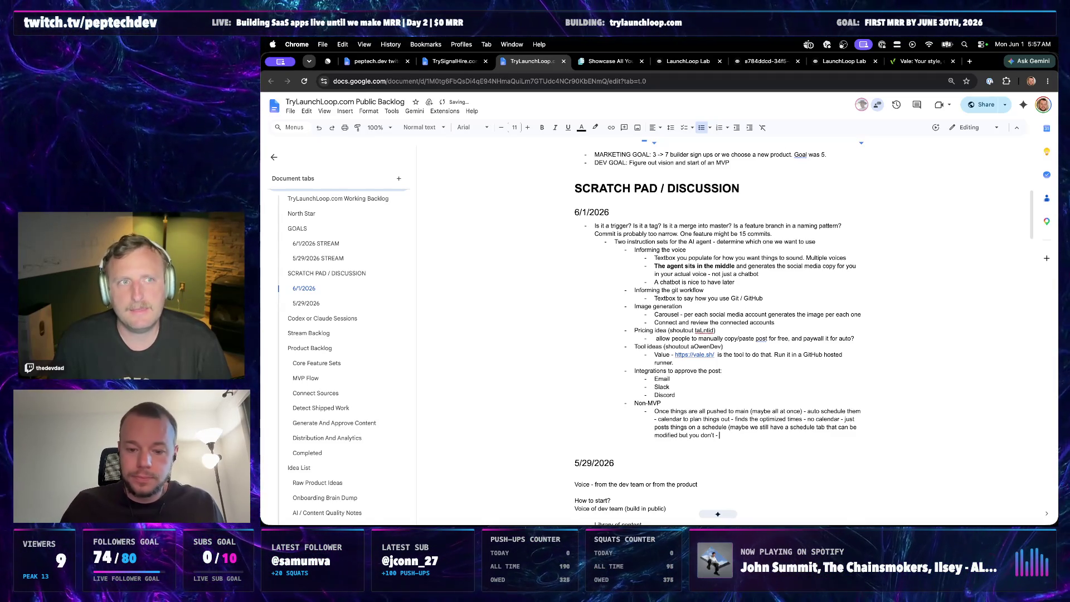
text( scheud)
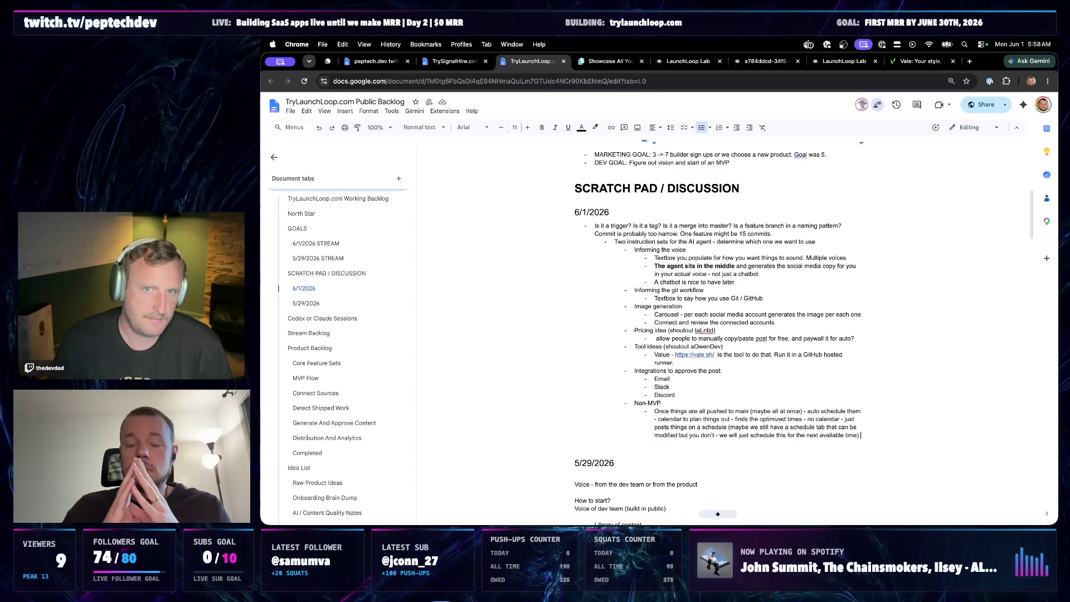
key(Return)
text(-)
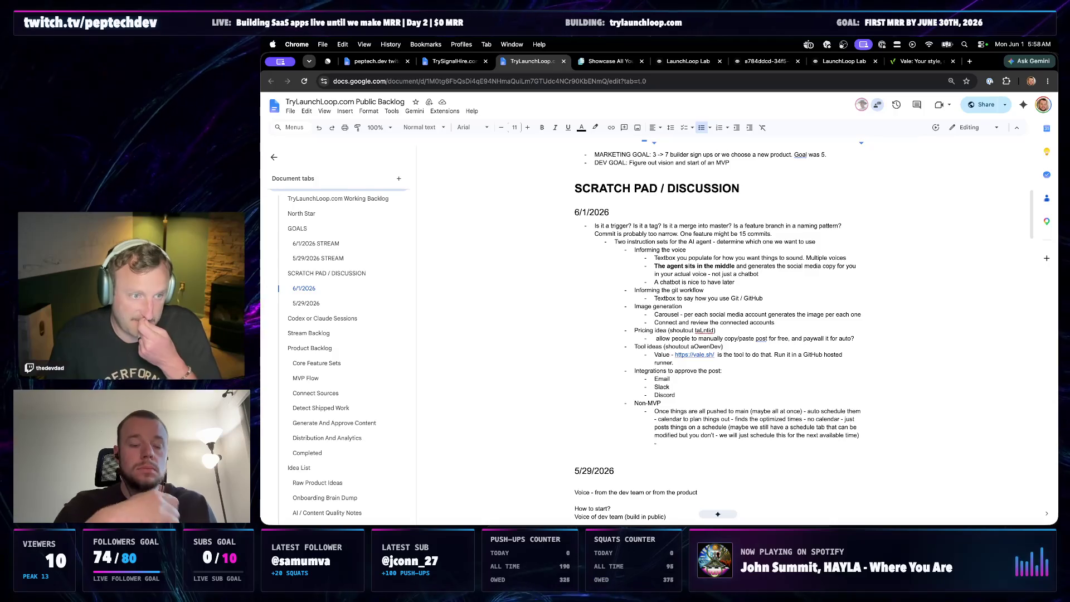
text( you must)
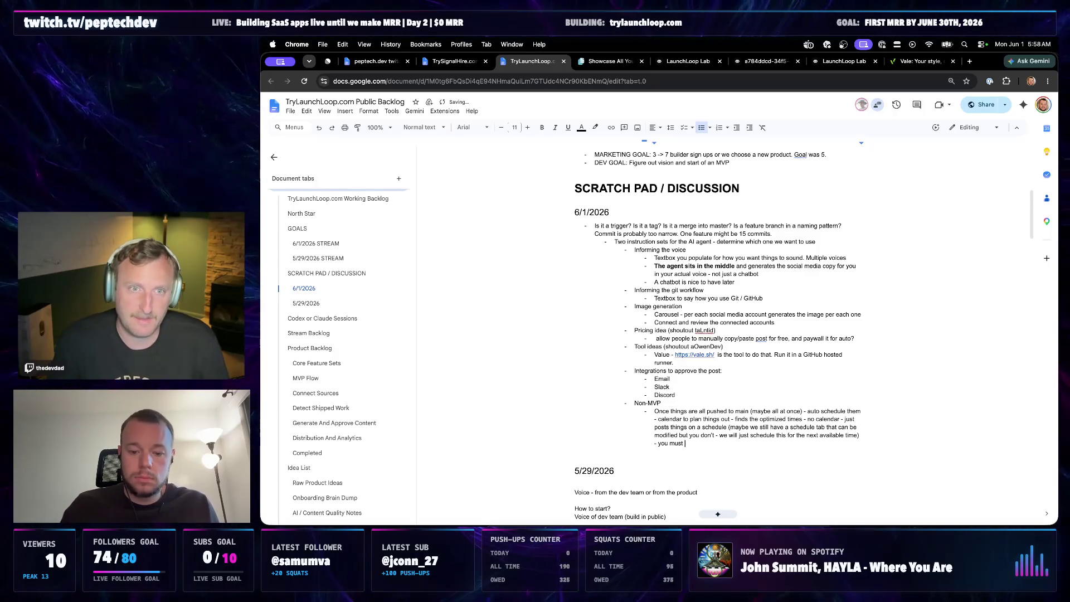
text( go in and cl)
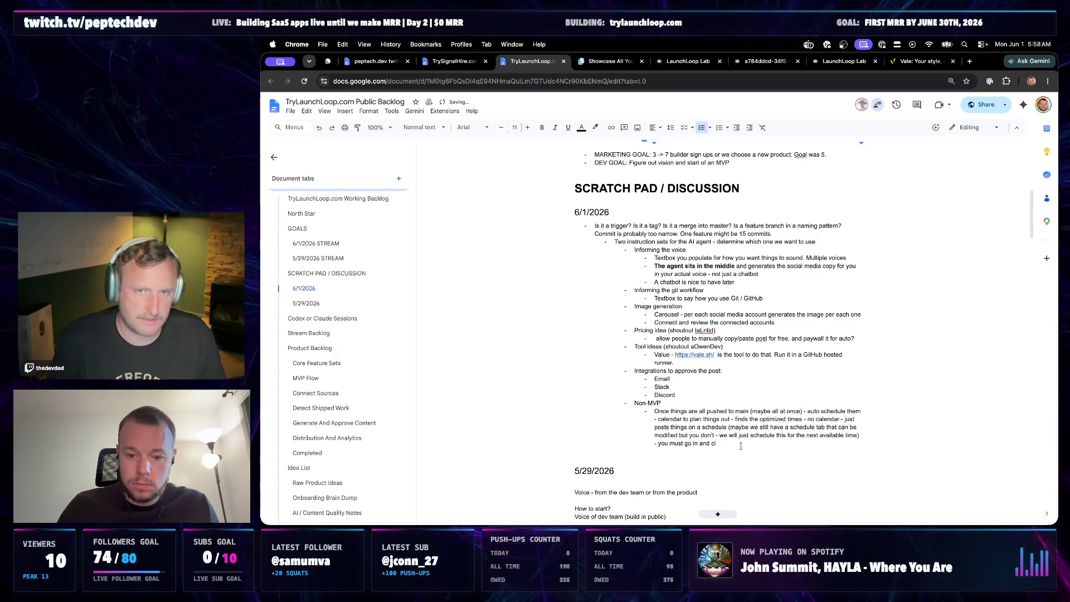
key(shift+Home)
key(BackSpace)
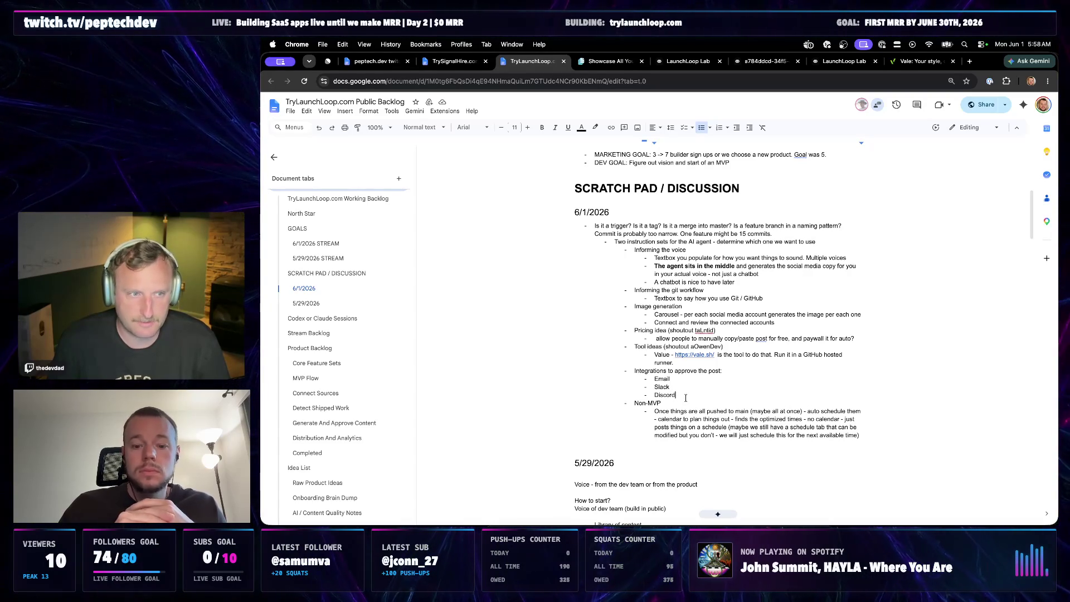
drag(662, 404, 620, 404)
- Reword the label to 'Not in MVP' and add a bold 'Backlog as a calendar (BaaC)' bullet above the note
click(692, 403)
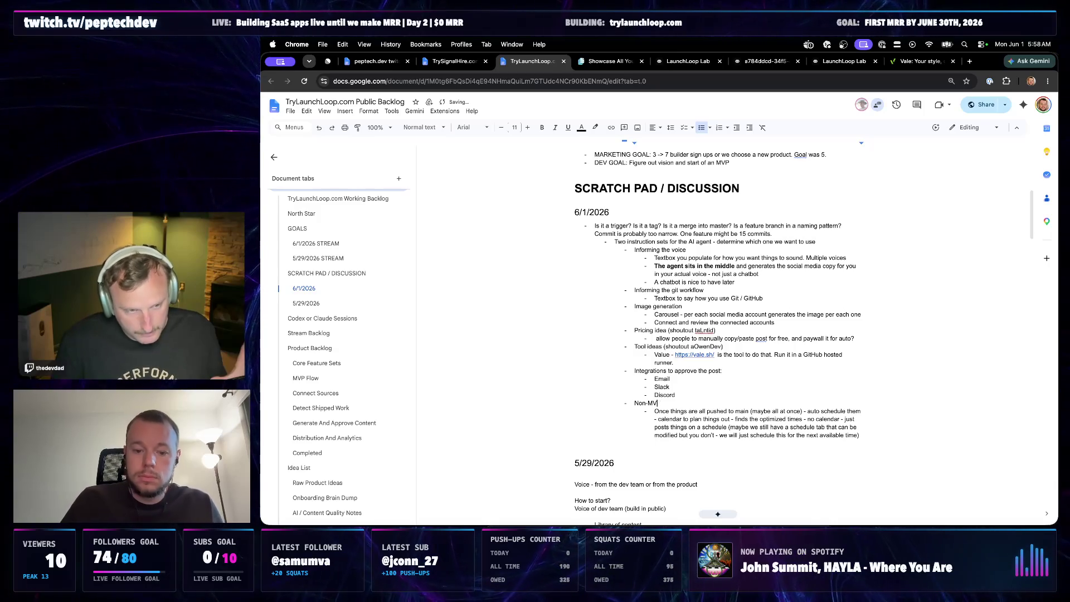
text(t in MVP)
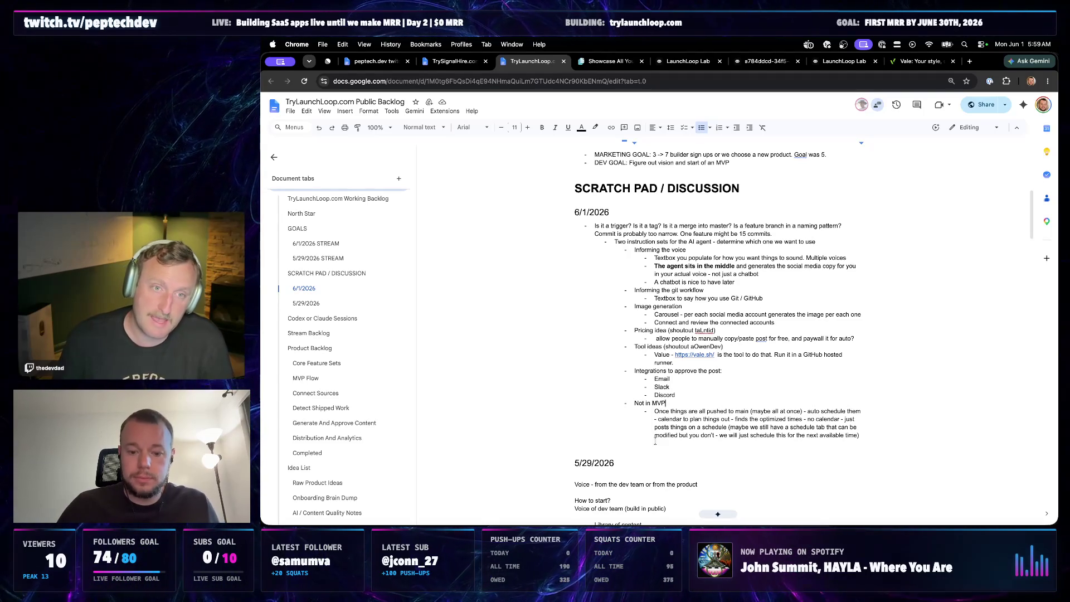
key(Return)
text(Backlog as a calendar (BaaC))
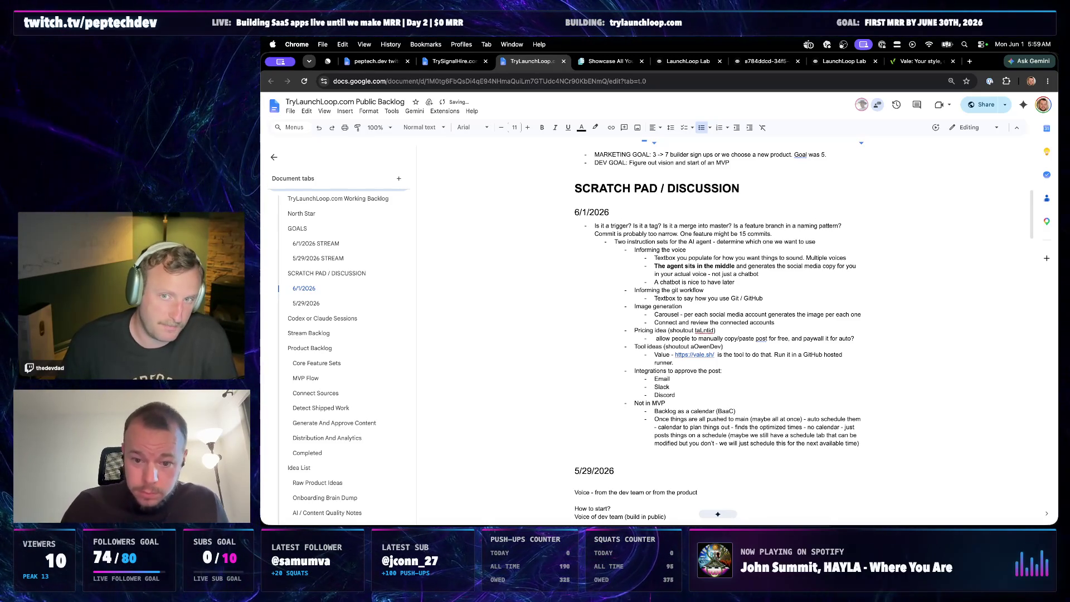
triple_click(708, 413)
key(ctrl+b)
click(746, 411)
text(is not in MVP)
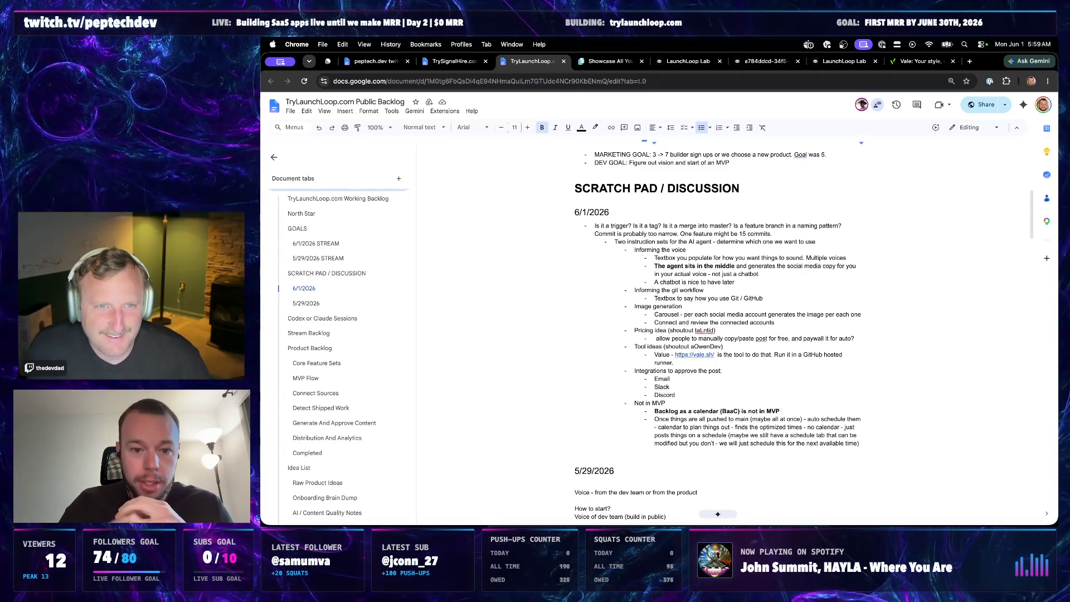
scroll(751, 380, up, 3)
scroll(752, 359, up, 2)
scroll(754, 343, down, 2)
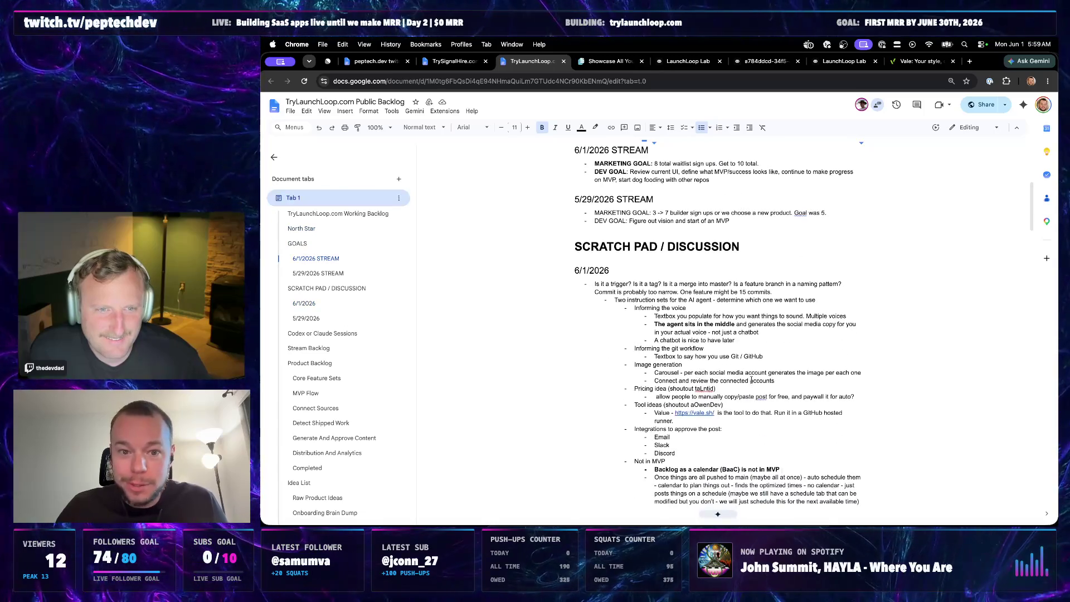
scroll(755, 334, up, 1)
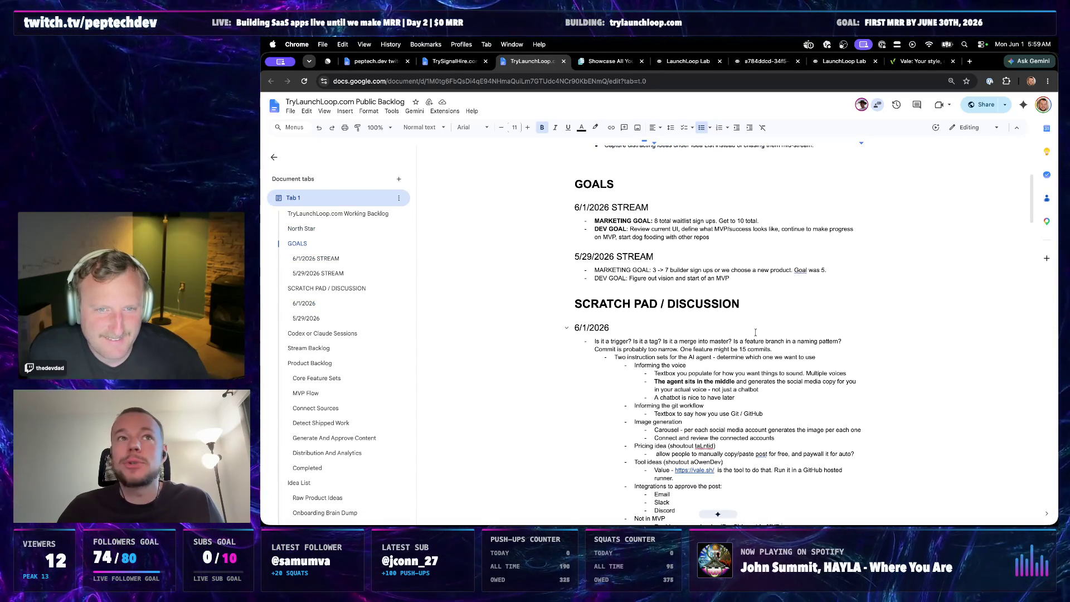
scroll(755, 334, down, 2)
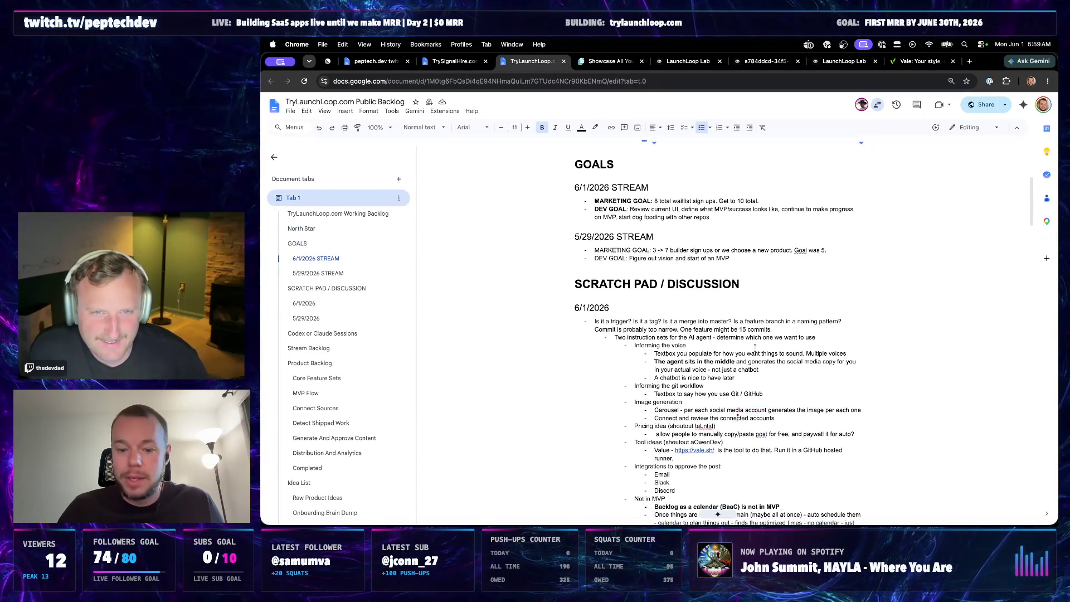
scroll(755, 347, down, 3)
scroll(757, 355, down, 3)
scroll(759, 368, up, 1)
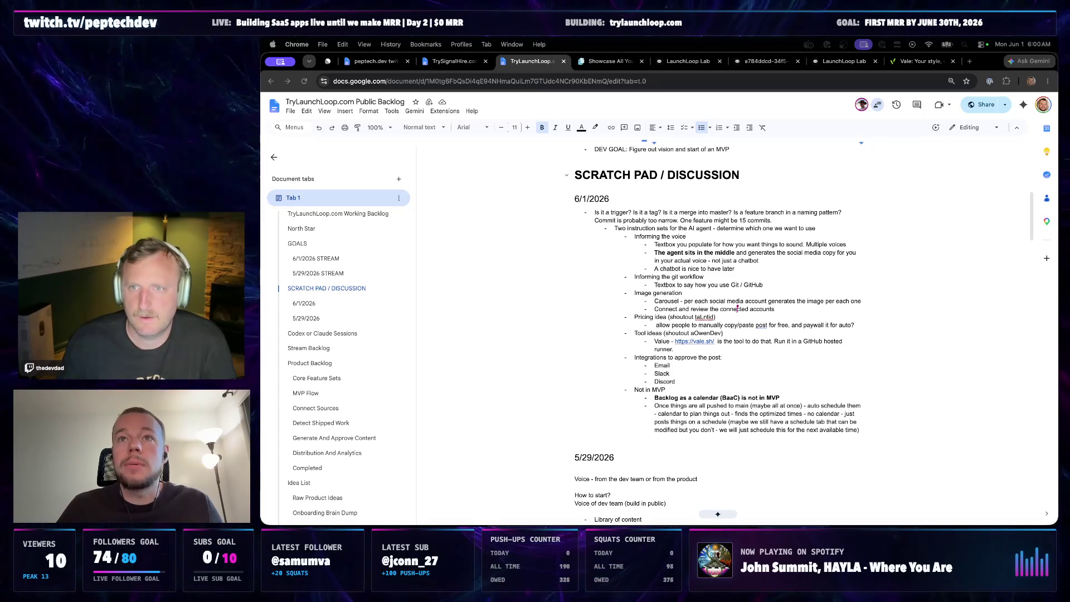
- Add a bullet under 'Not in MVP' with the pasted note that many X posts continue in the comments
click(667, 389)
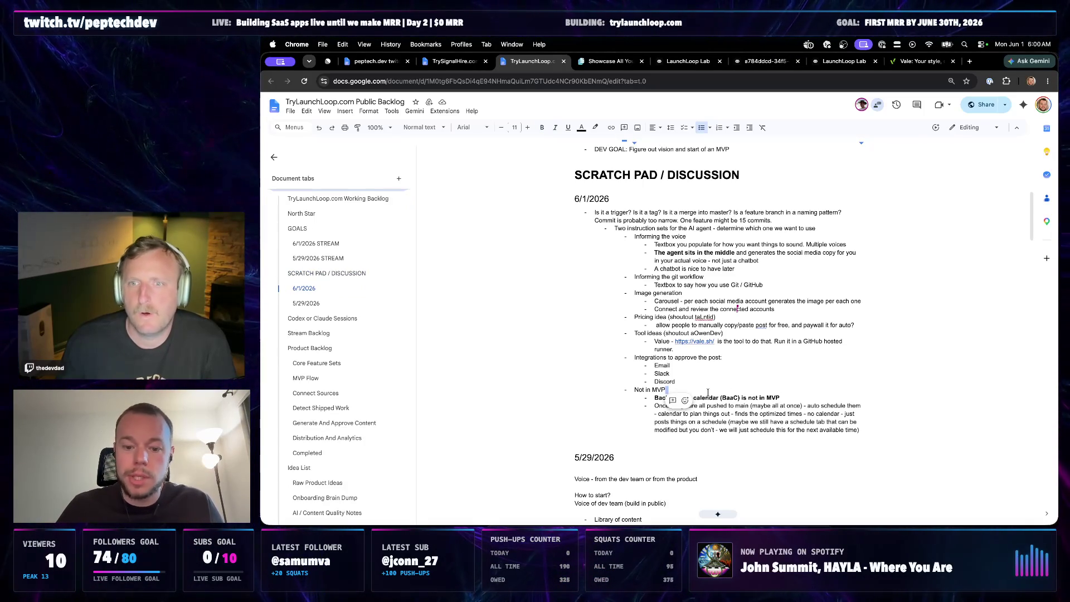
key(Return)
key(super+v)
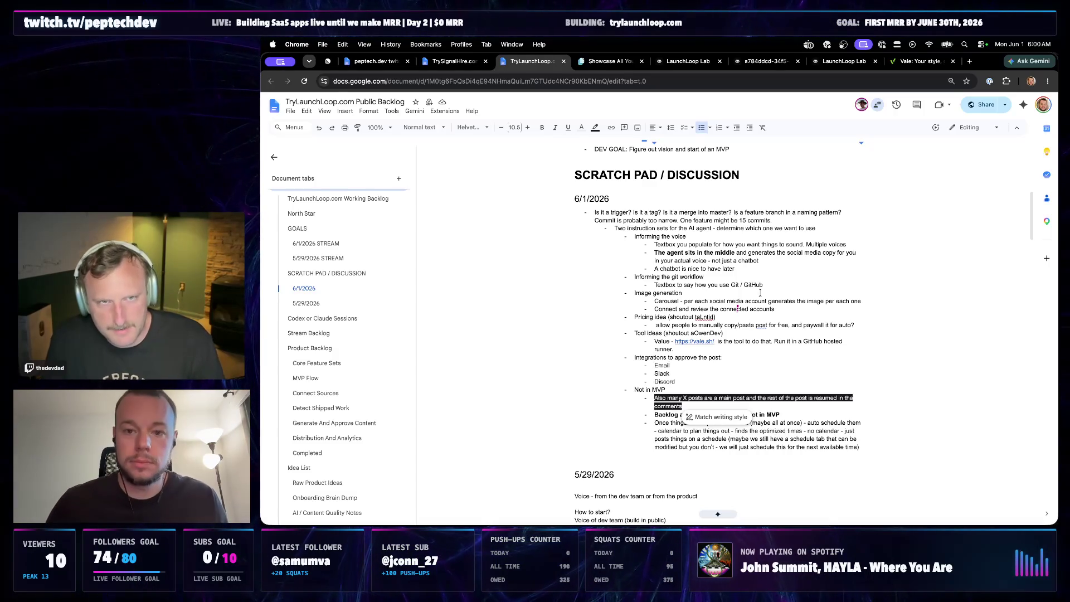
scroll(708, 303, up, 1)
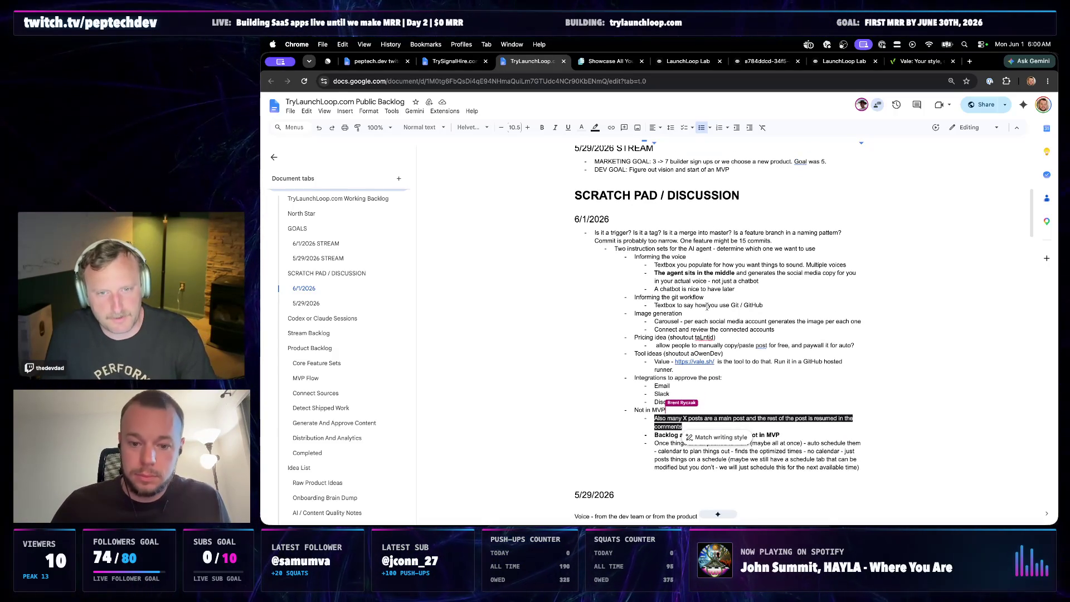
scroll(698, 313, up, 2)
scroll(698, 308, up, 3)
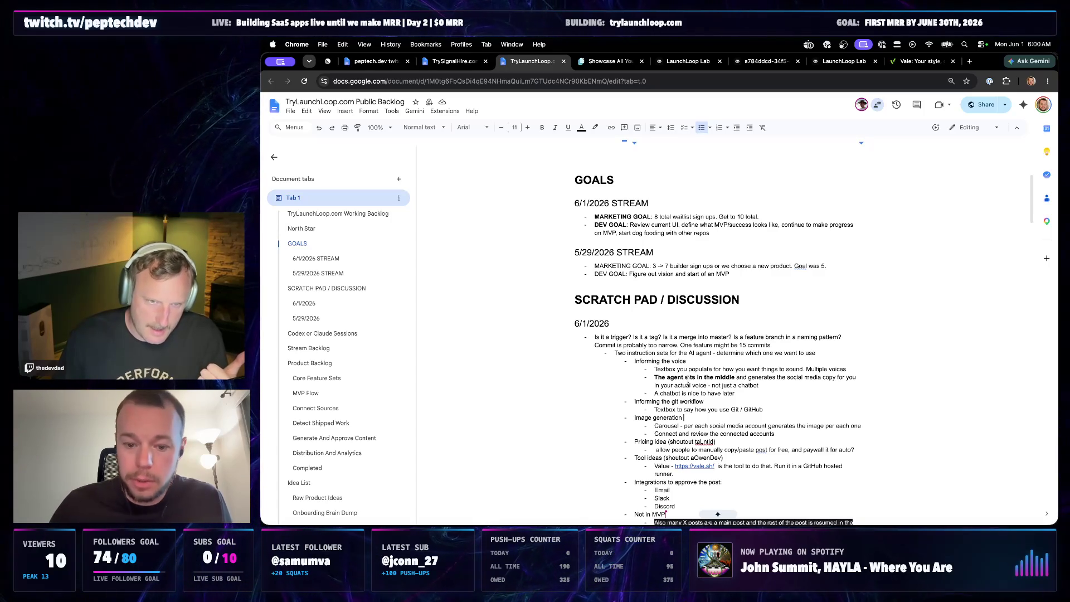
scroll(688, 379, down, 2)
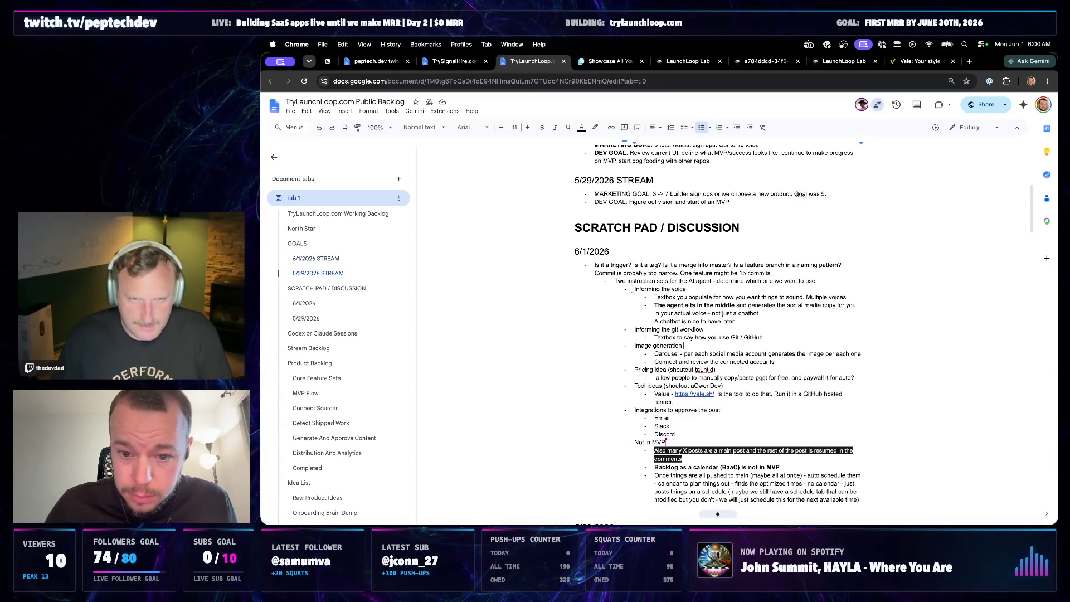
- Enlarge 'Informing the voice' to a 22 pt heading reading 'Informing the voice of the posts'
drag(634, 288, 694, 288)
click(694, 288)
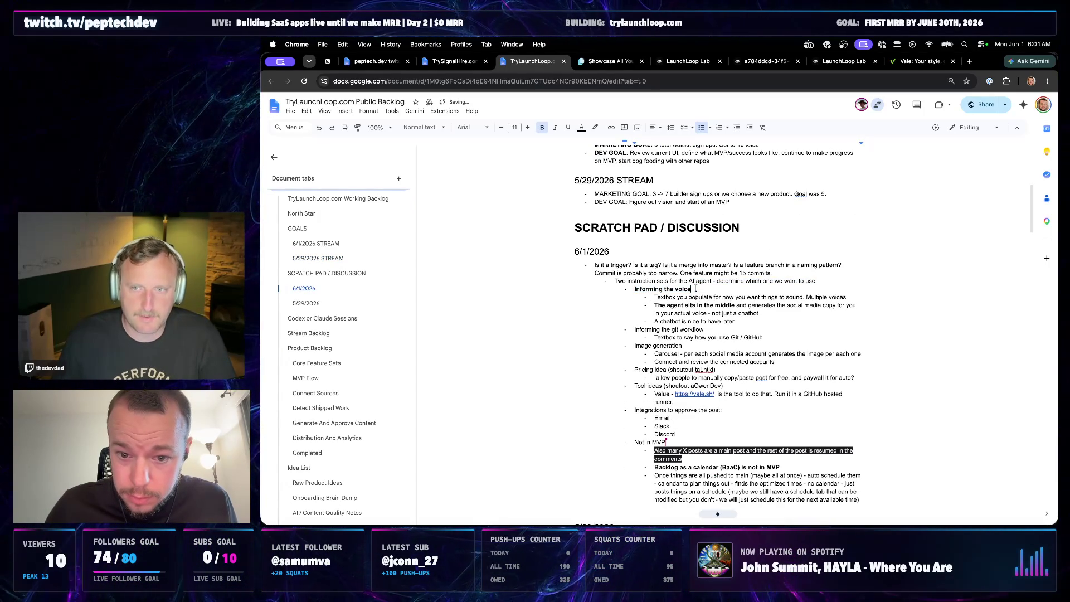
click(527, 127)
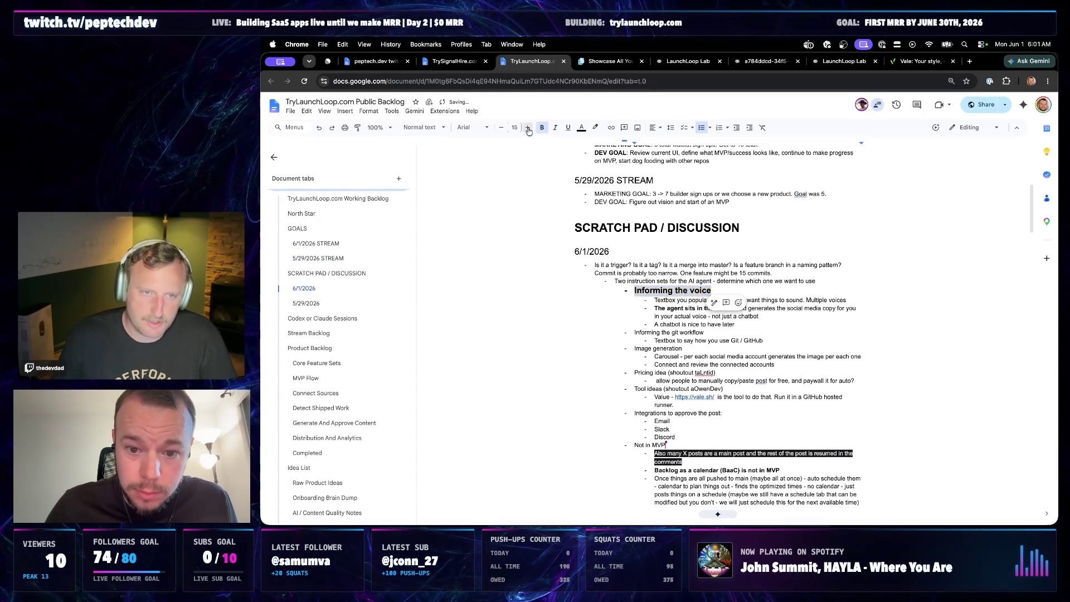
click(528, 128)
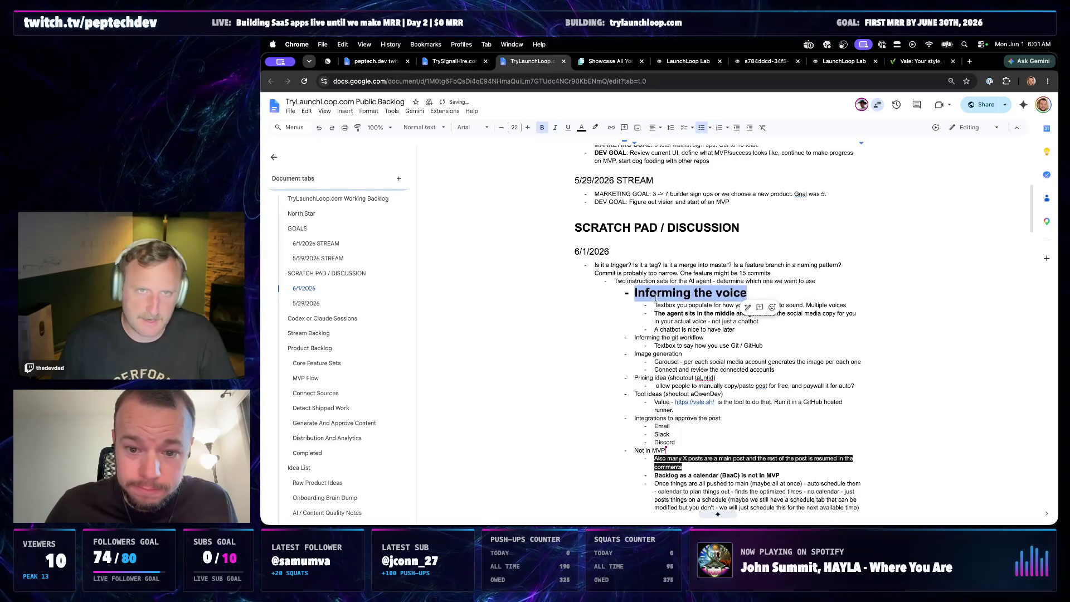
click(687, 330)
drag(752, 292, 636, 293)
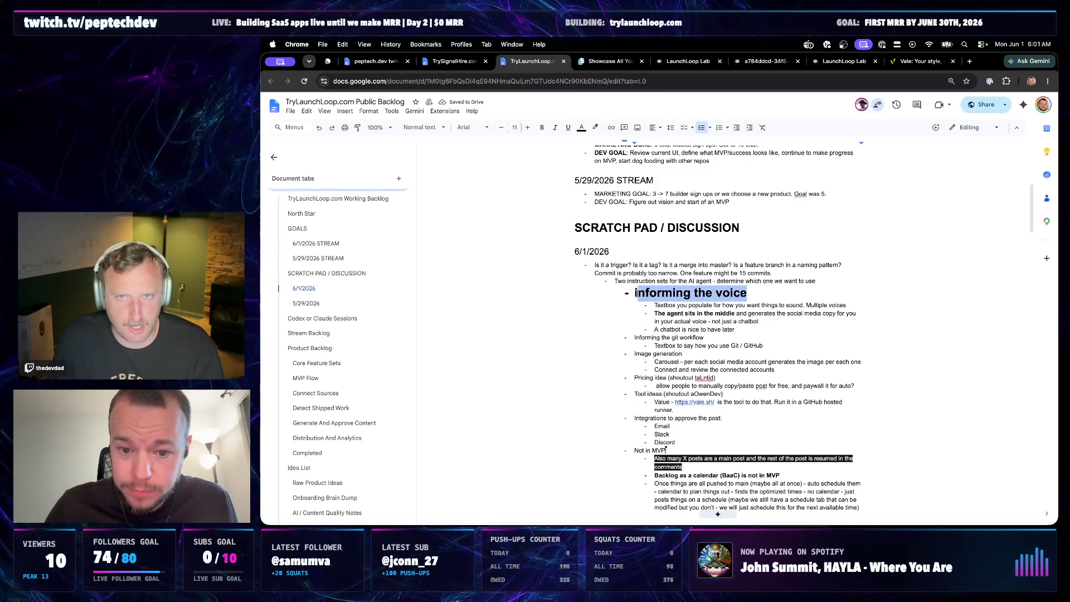
click(761, 325)
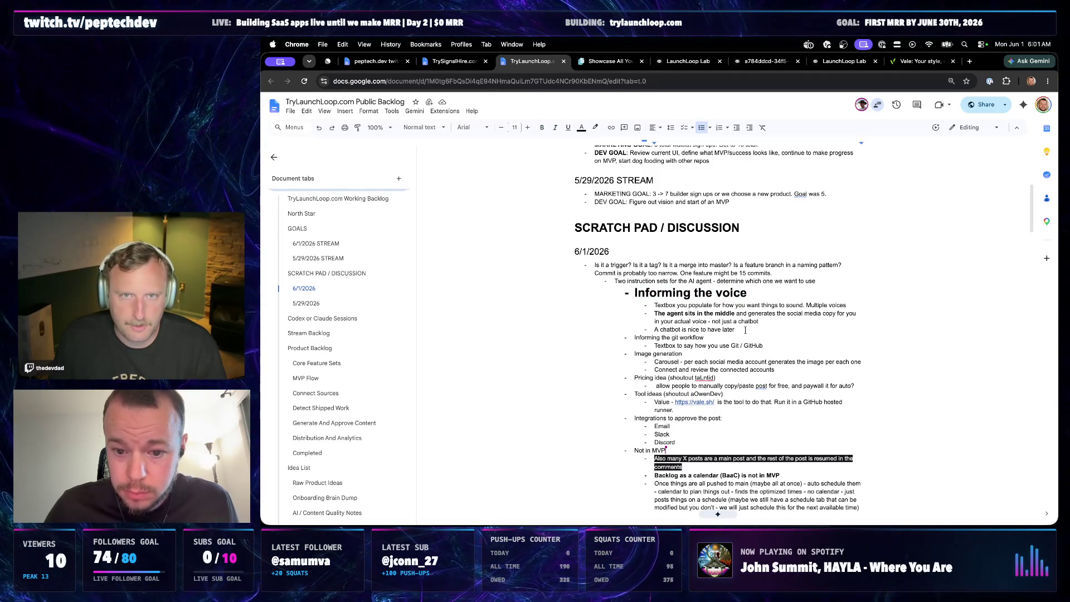
- Delete the chatbot nice-to-have bullet
key(shift+Home)
key(BackSpace)
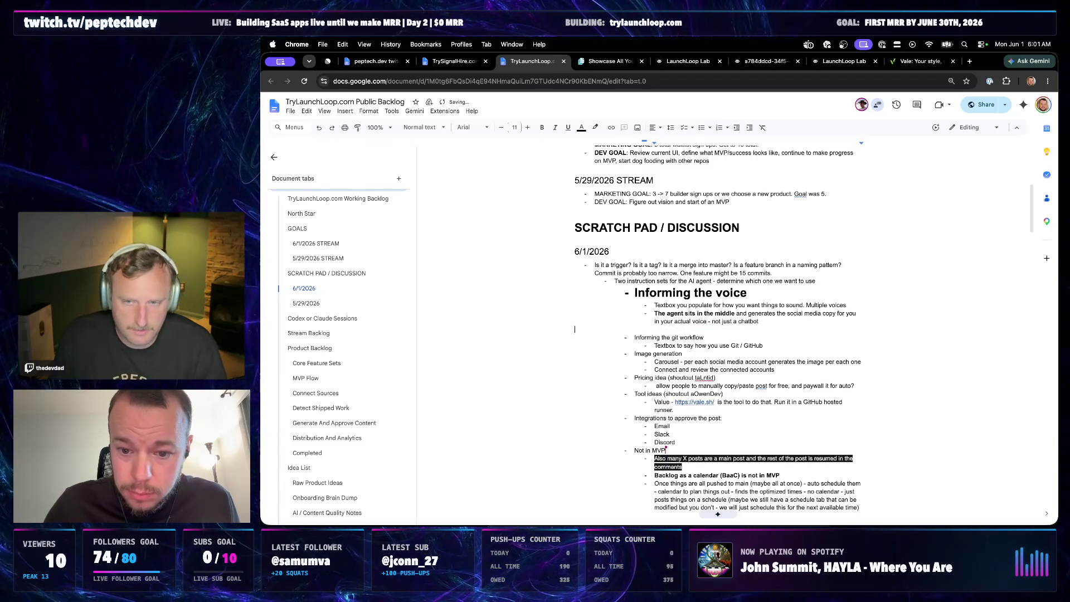
key(BackSpace)
key(BackSpace)
key(BackSpace)
key(BackSpace)
key(BackSpace)
key(BackSpace)
key(BackSpace)
key(BackSpace)
key(BackSpace)
key(BackSpace)
key(BackSpace)
key(BackSpace)
key(BackSpace)
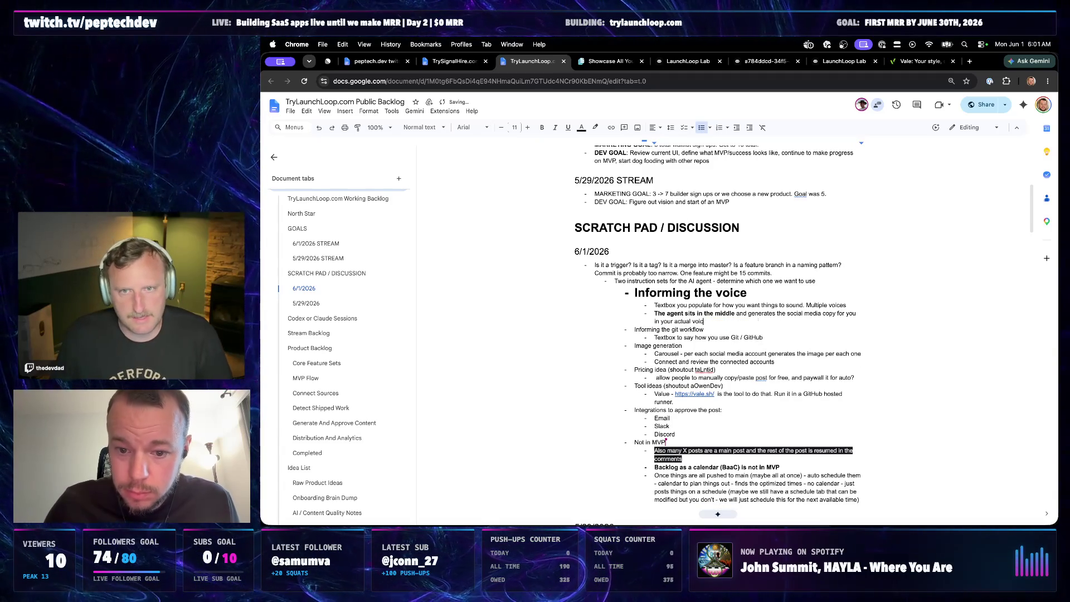
text( of the posts)
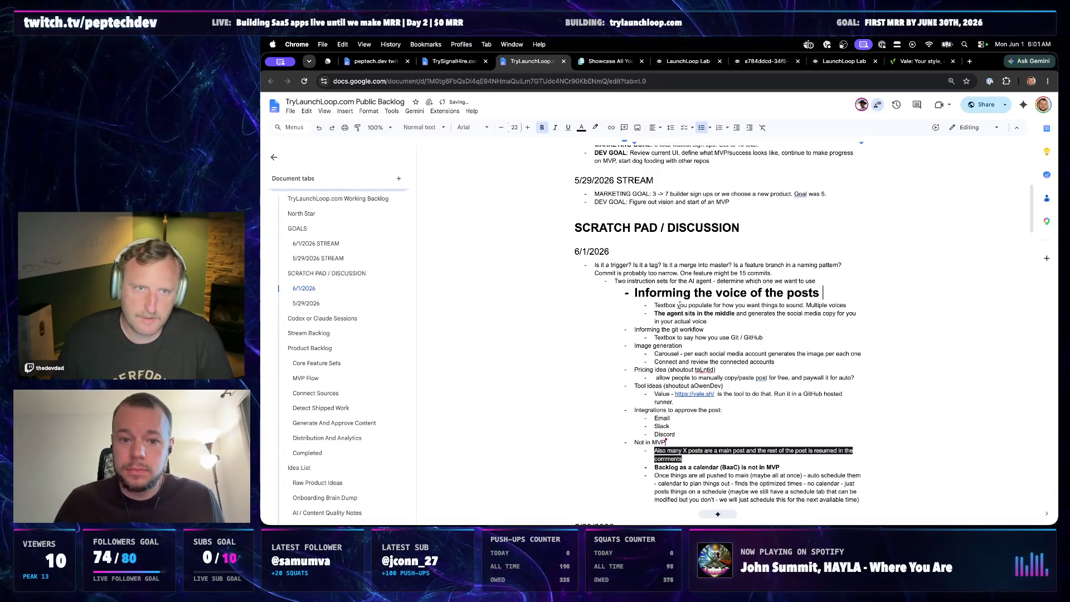
scroll(680, 307, up, 2)
scroll(680, 307, up, 3)
scroll(680, 318, down, 10)
scroll(682, 327, up, 2)
scroll(683, 336, down, 3)
- Move the two ACTIVE PROMPT bullets under NEXT PROMPT(S)
drag(715, 330, 625, 314)
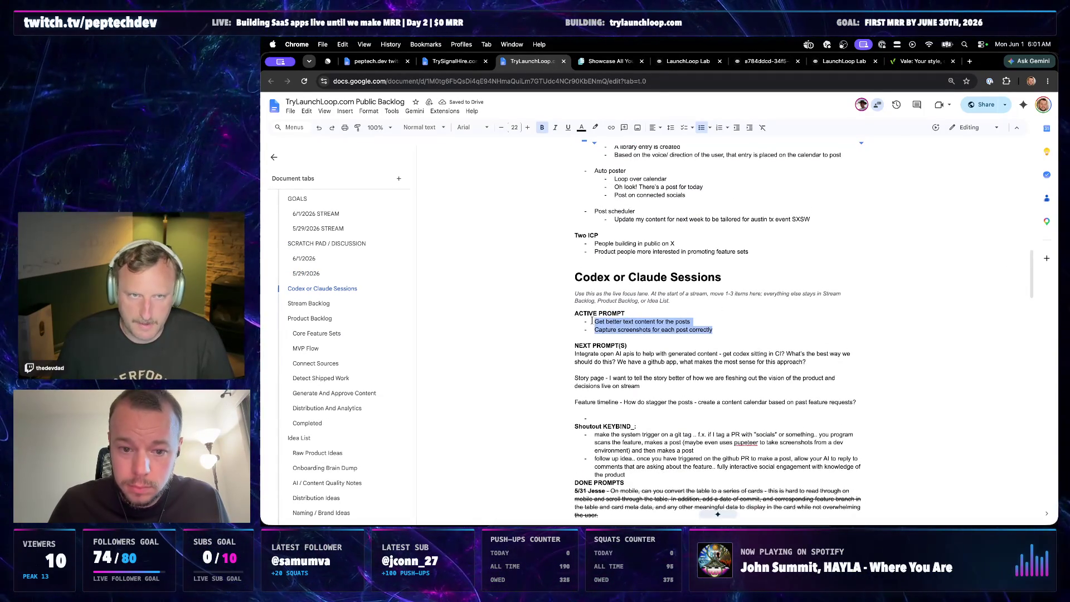
key(super+x)
key(super+v)
key(Return)
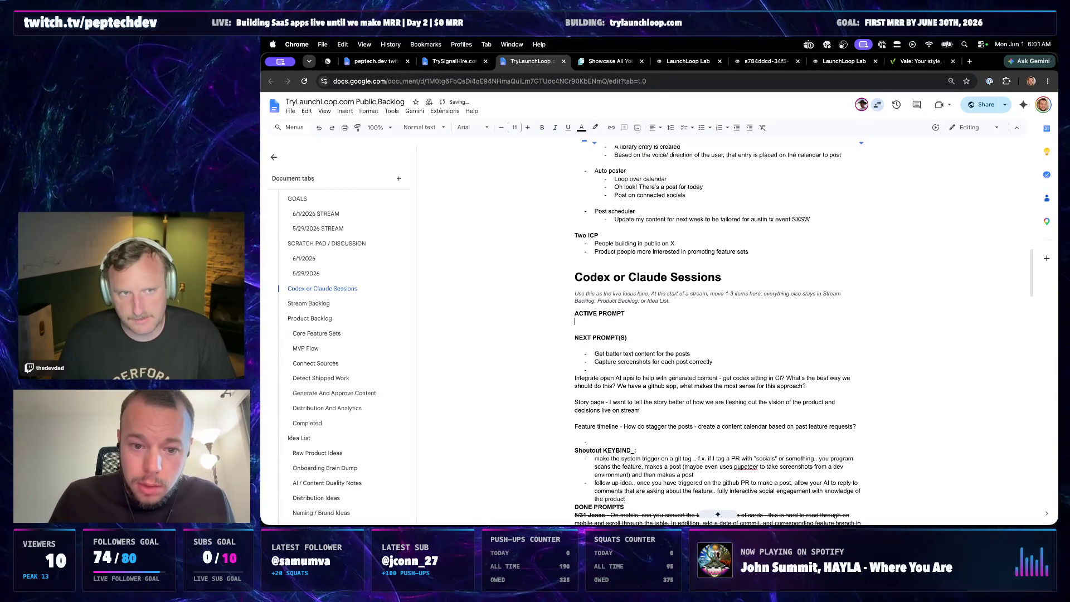
scroll(682, 330, up, 5)
scroll(682, 332, up, 3)
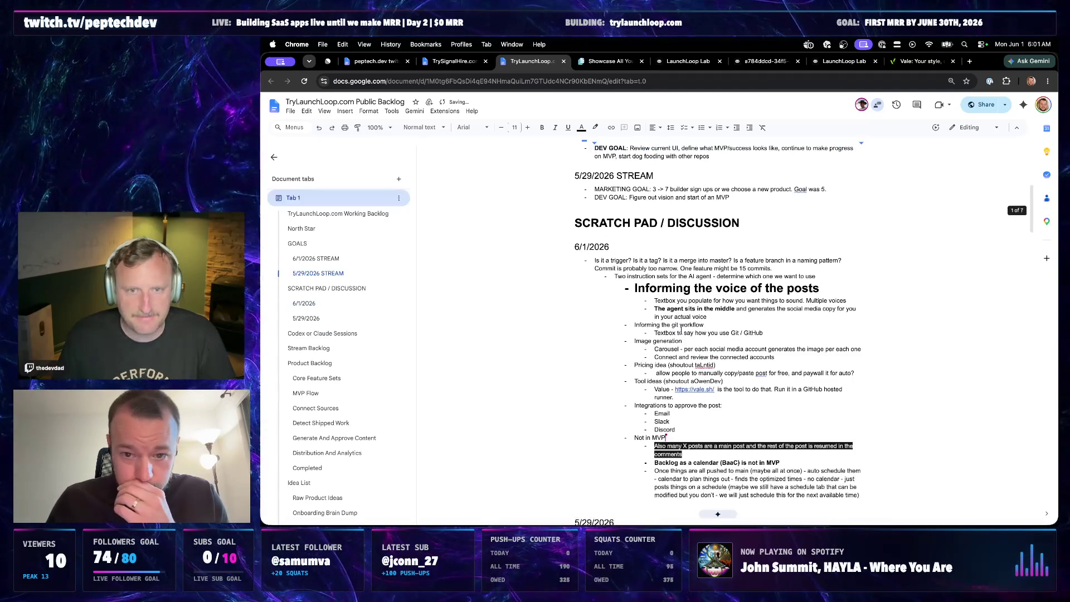
- Reword the voice heading to 'I want to help informing…' and shrink it back to 12 pt
click(640, 296)
text(want to )
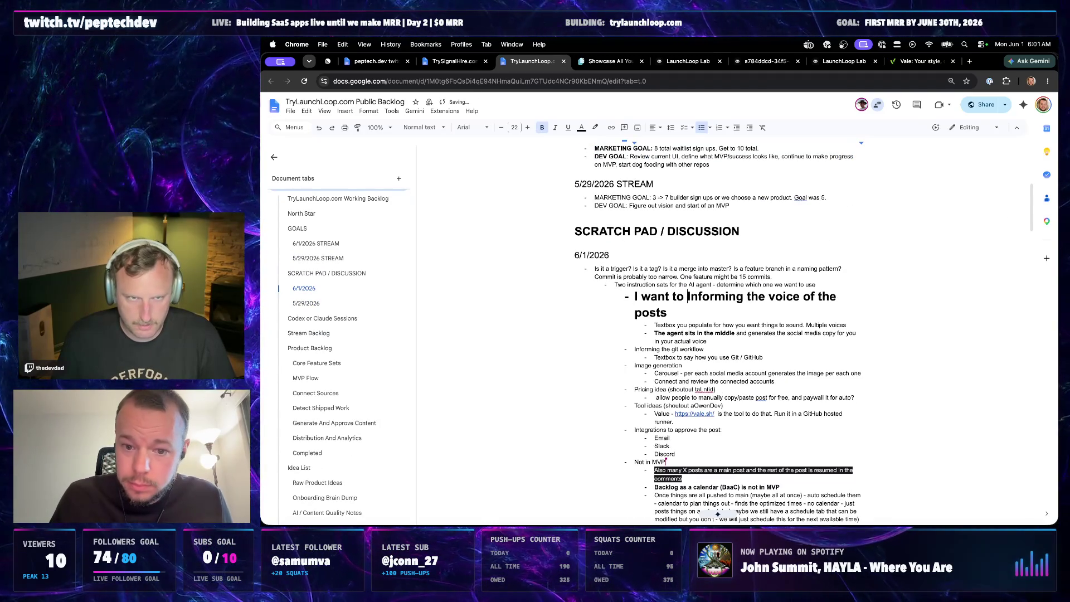
text(help i)
key(Delete)
click(708, 315)
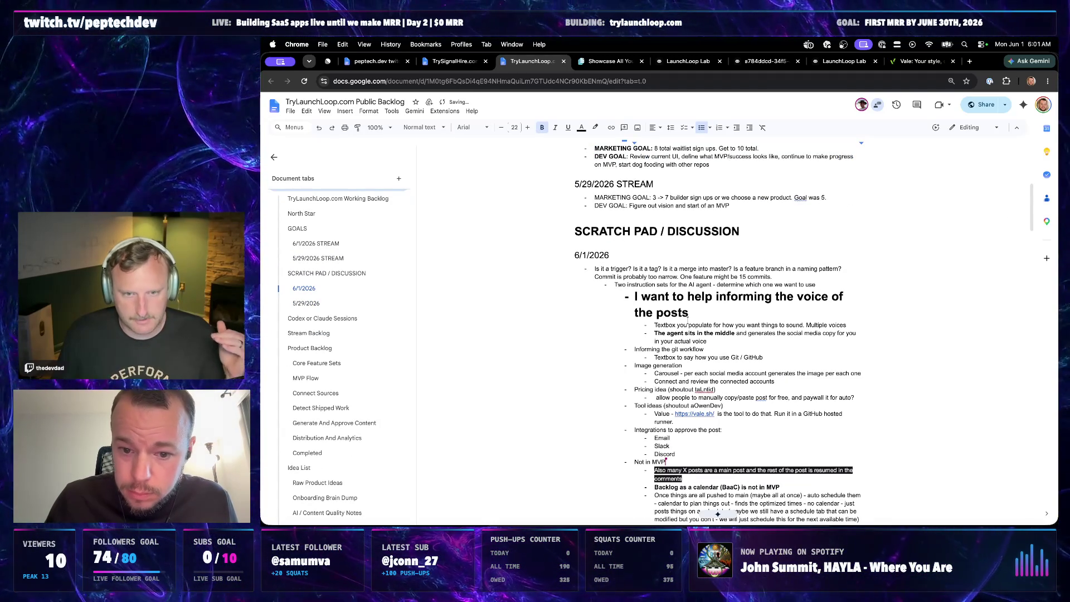
drag(692, 312, 609, 292)
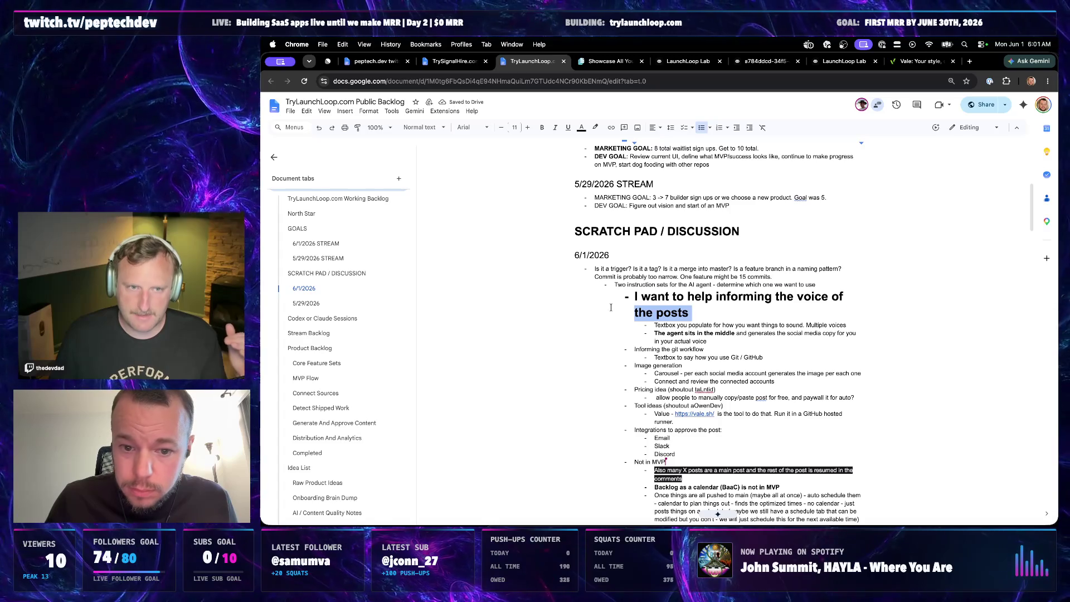
click(501, 127)
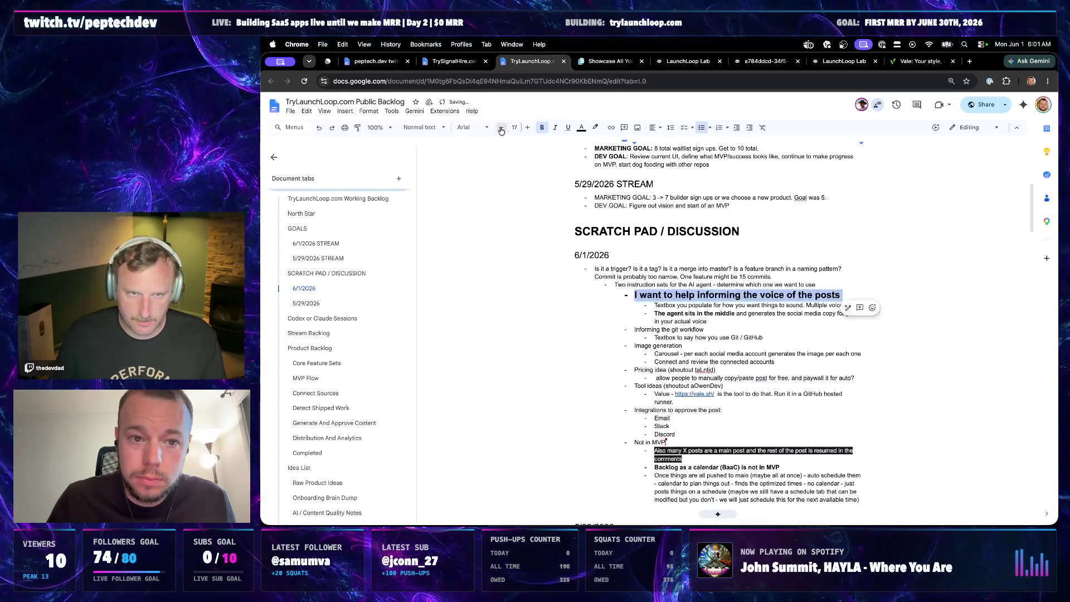
click(501, 127)
click(501, 127)
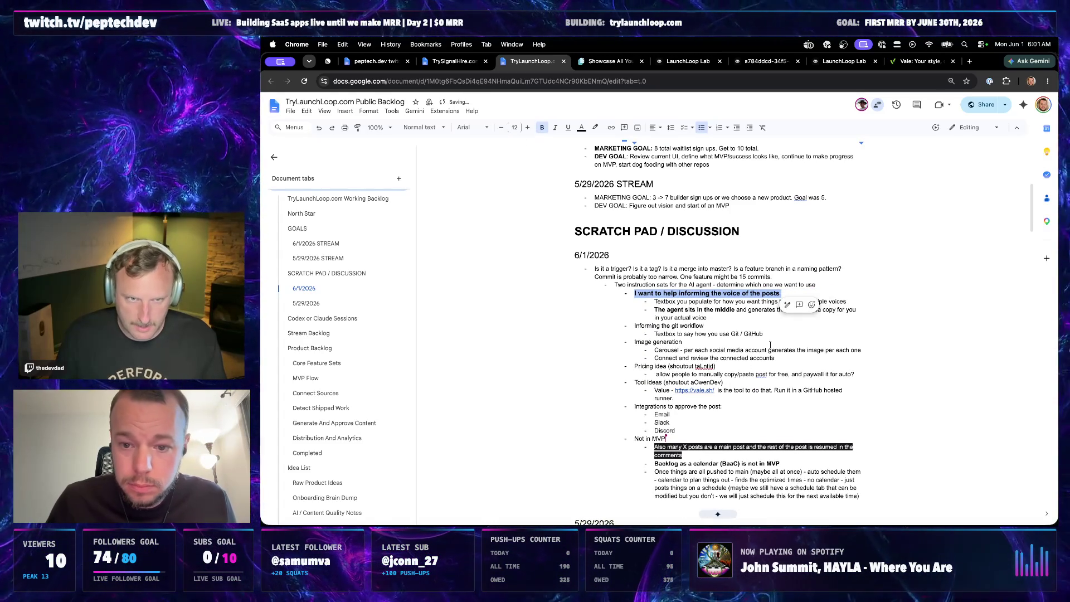
click(763, 333)
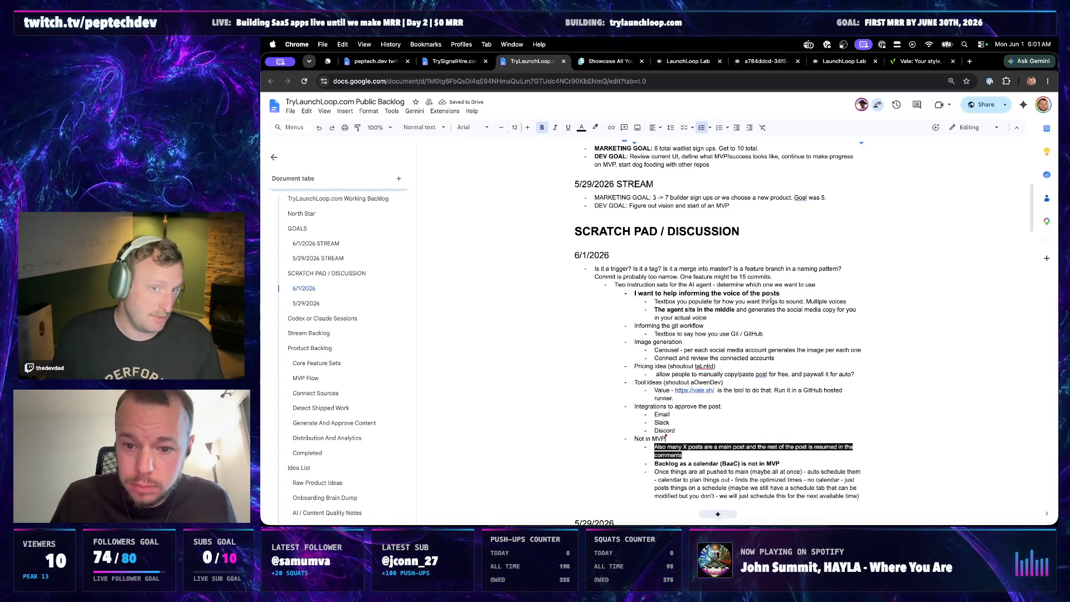
- Add a bold 'Define the signals worth posting' bullet with a 'works kind of' sub-note and bold the git workflow item
click(754, 315)
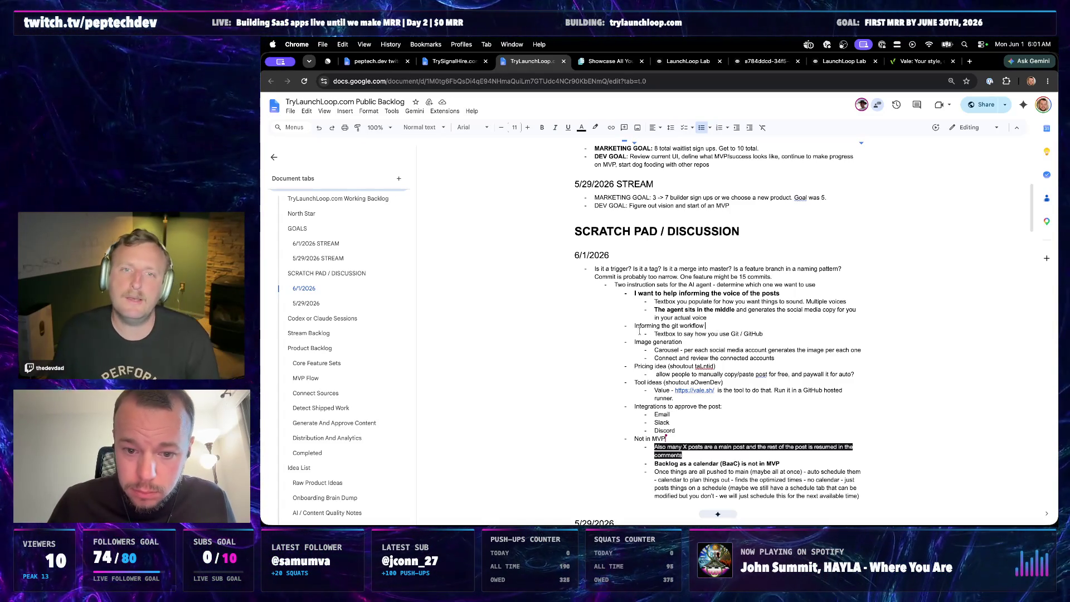
key(Return)
key(Up)
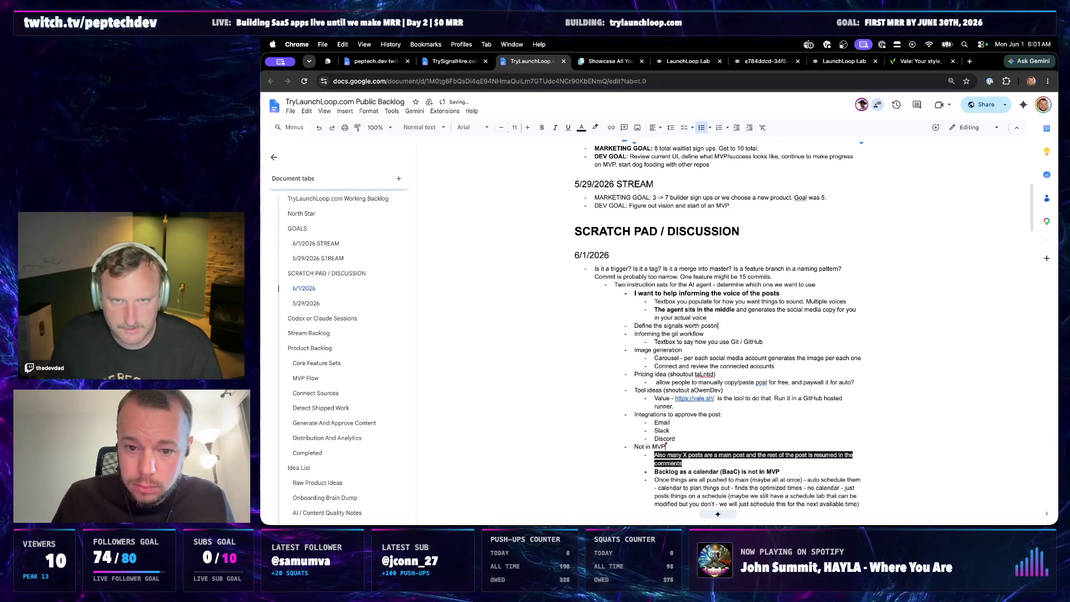
key(Return)
key(Tab)
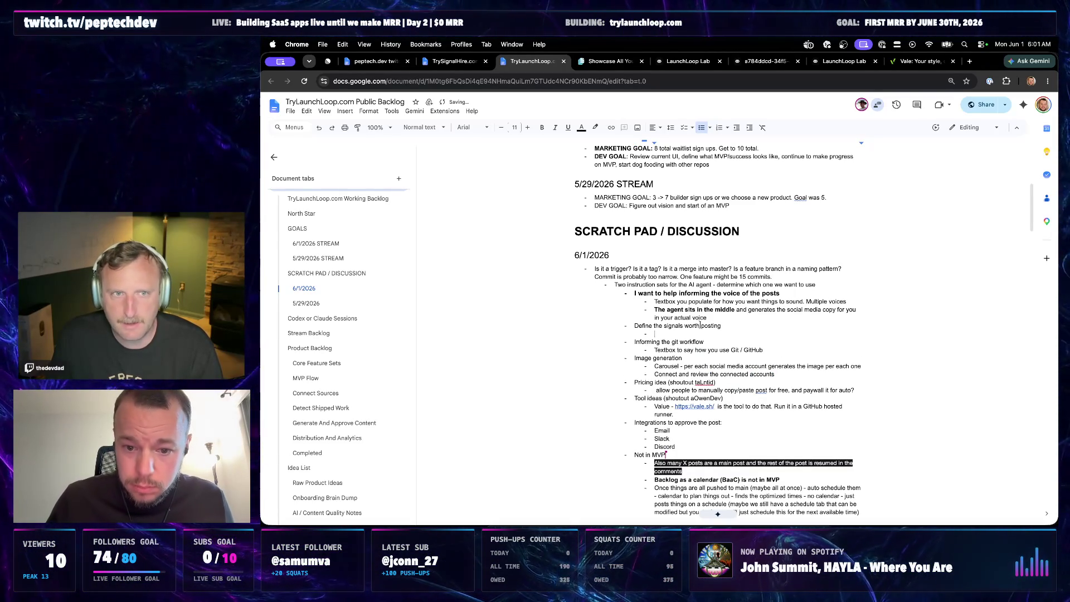
drag(710, 342, 607, 344)
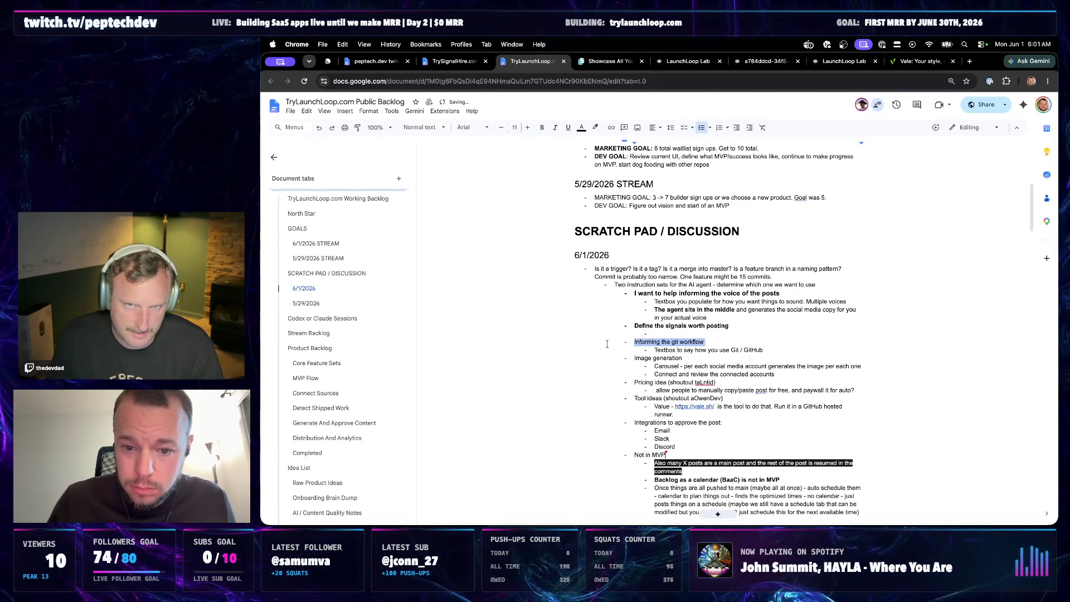
click(701, 341)
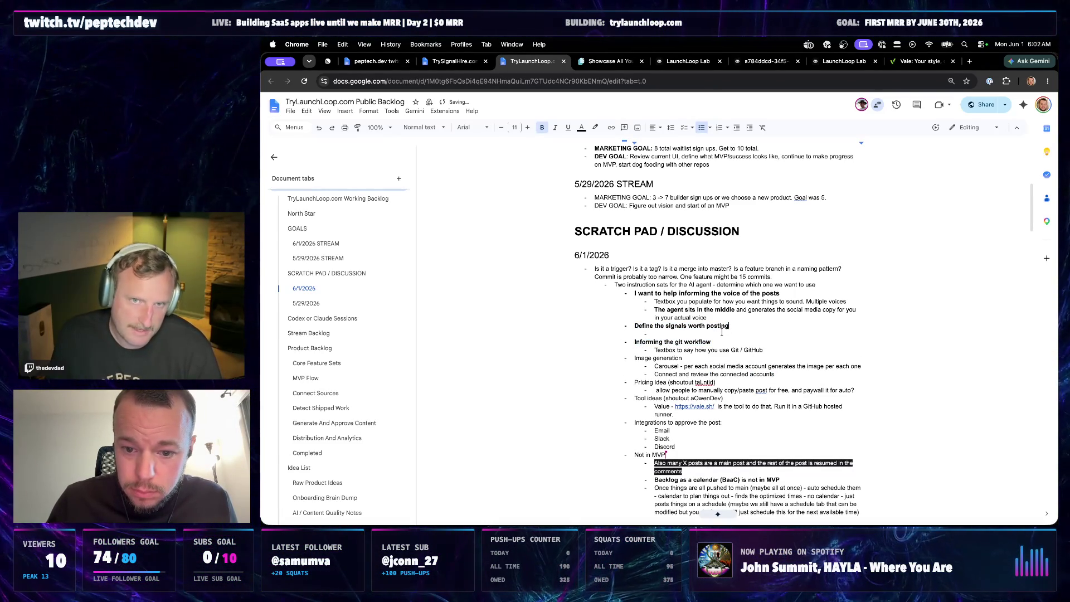
text(This is kind of wor)
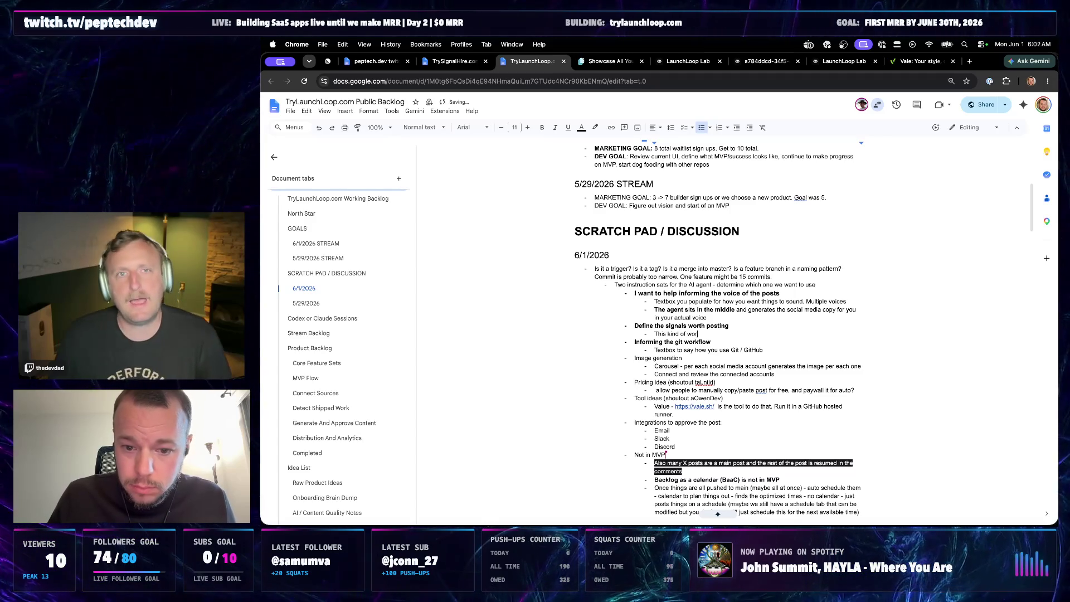
key(BackSpace)
key(BackSpace)
key(BackSpace)
text(works kind of but n)
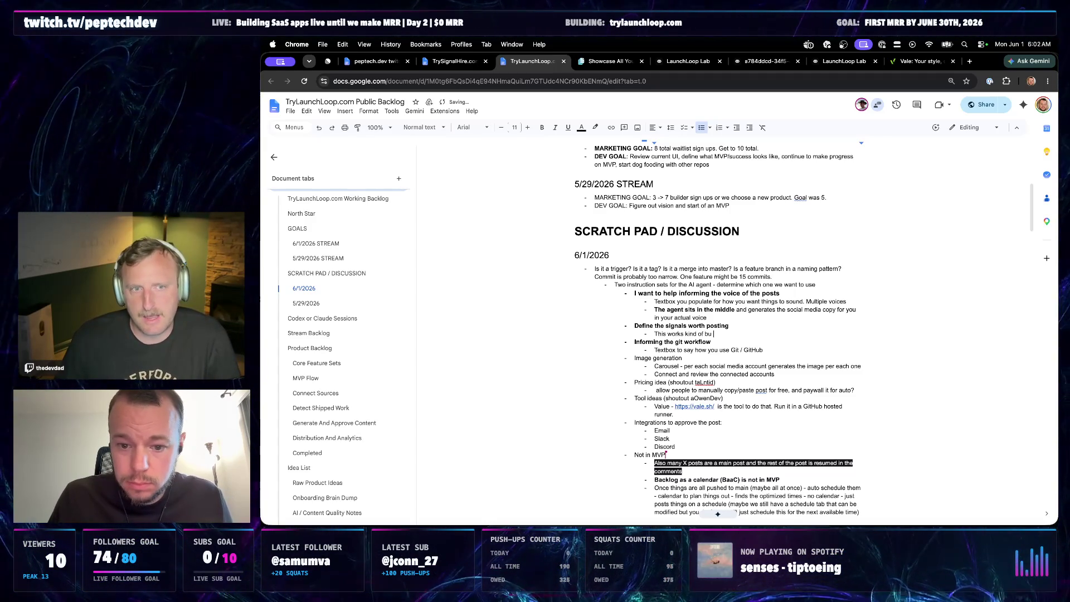
text(ot )
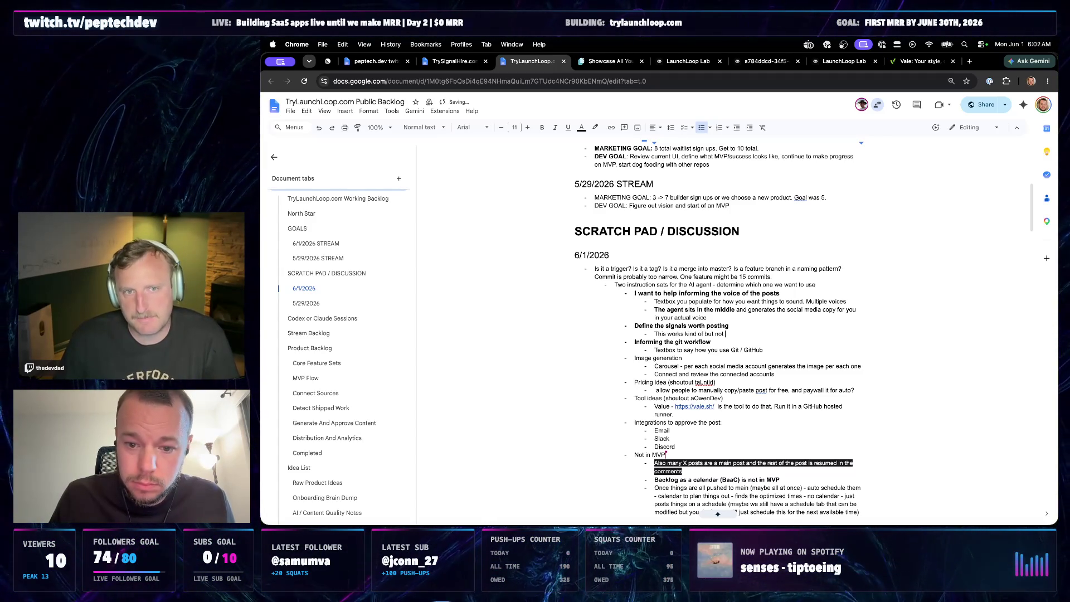
text(super well)
mouse_move(635, 342)
mouse_down()
mouse_move(725, 343)
mouse_move(636, 320)
mouse_move(633, 292)
mouse_up()
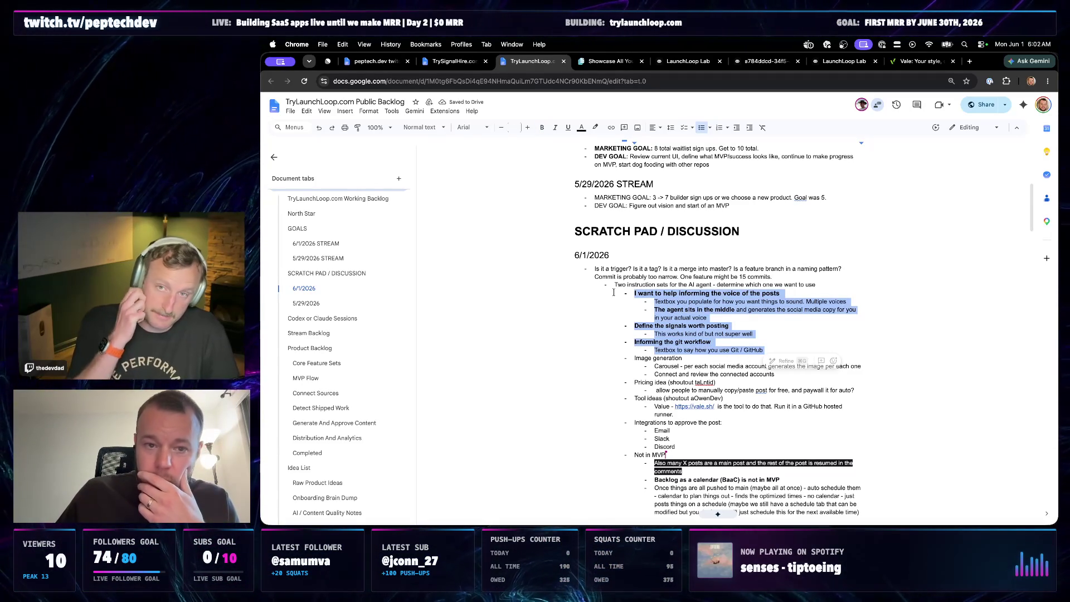
click(542, 128)
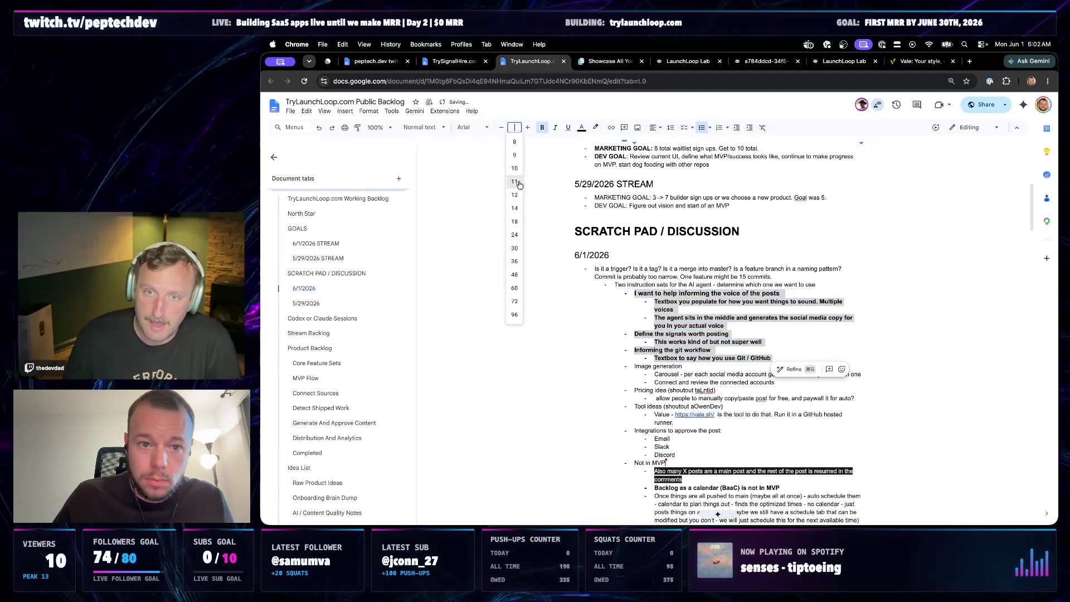
click(514, 199)
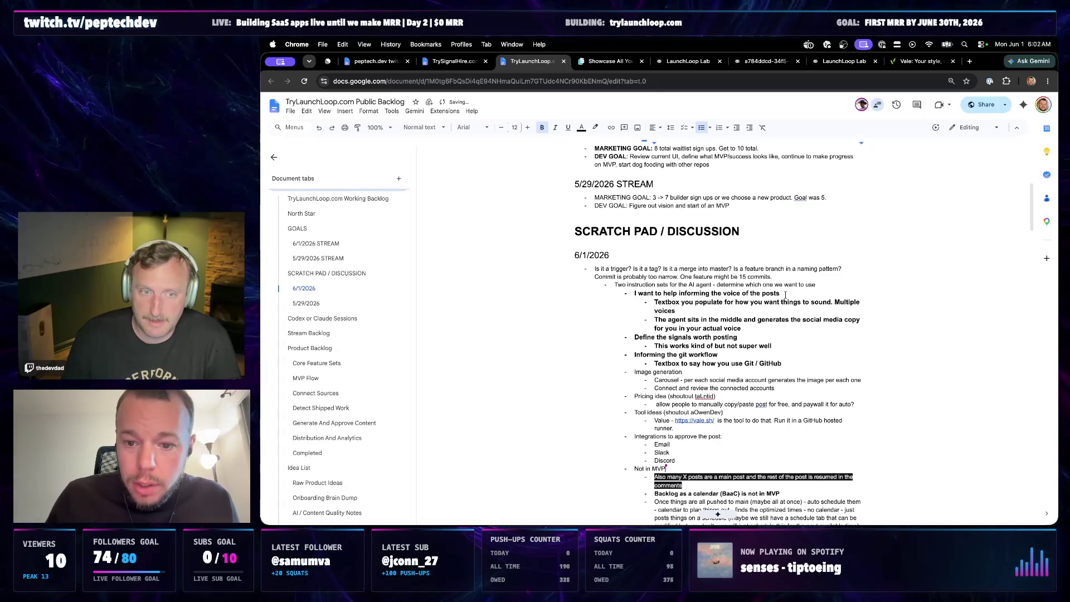
drag(780, 294, 626, 294)
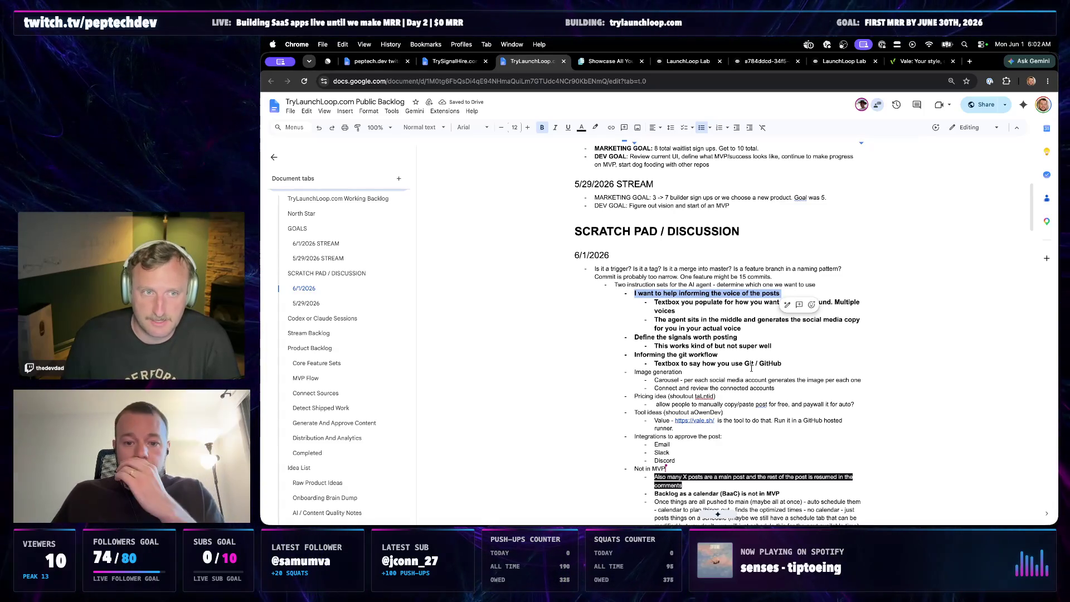
click(719, 355)
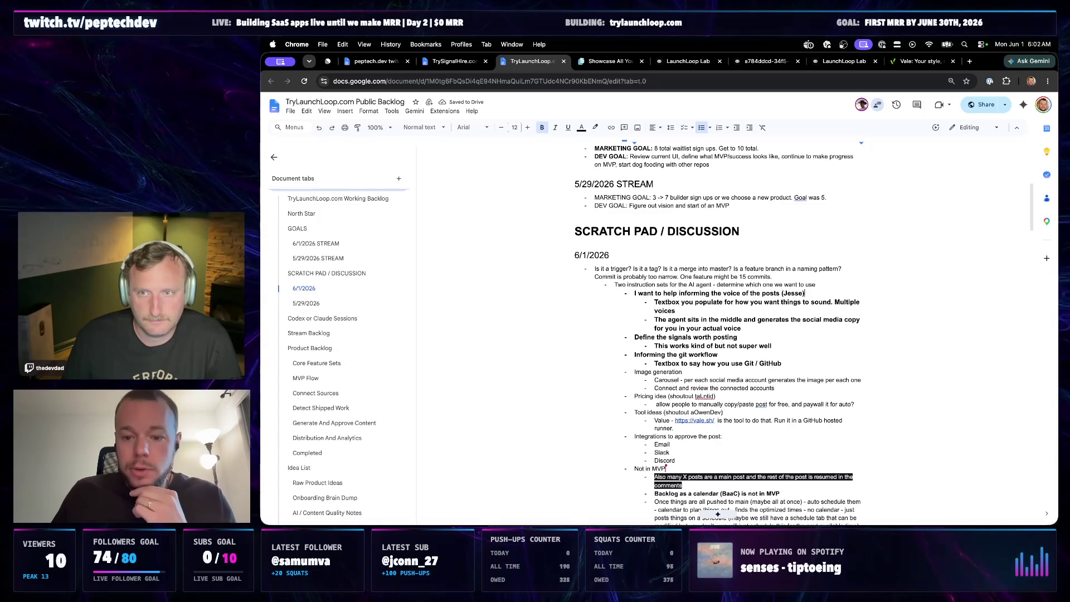
text((Jesse))
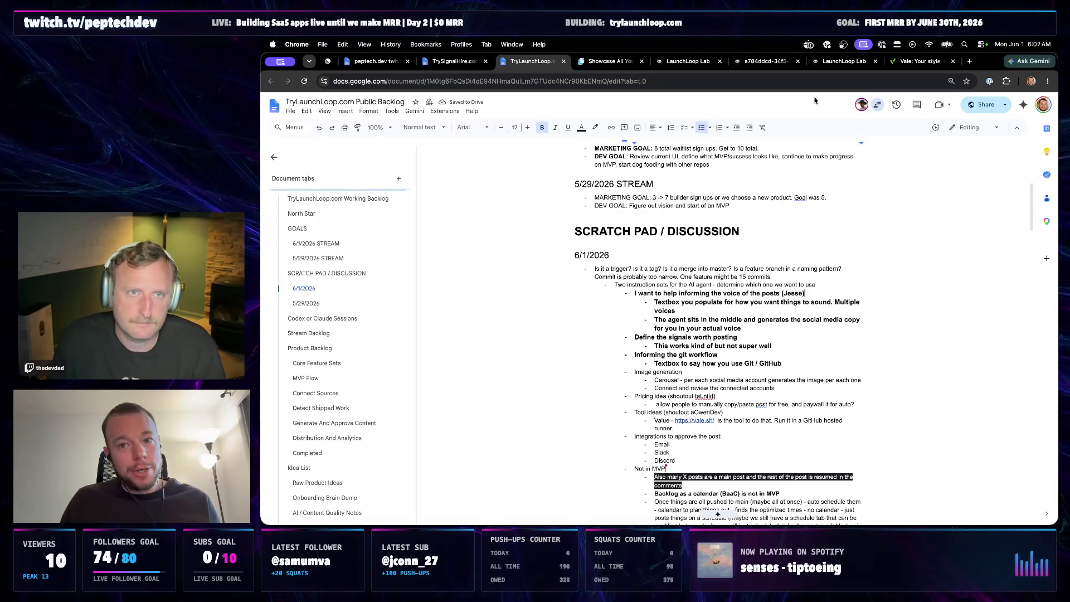
click(841, 61)
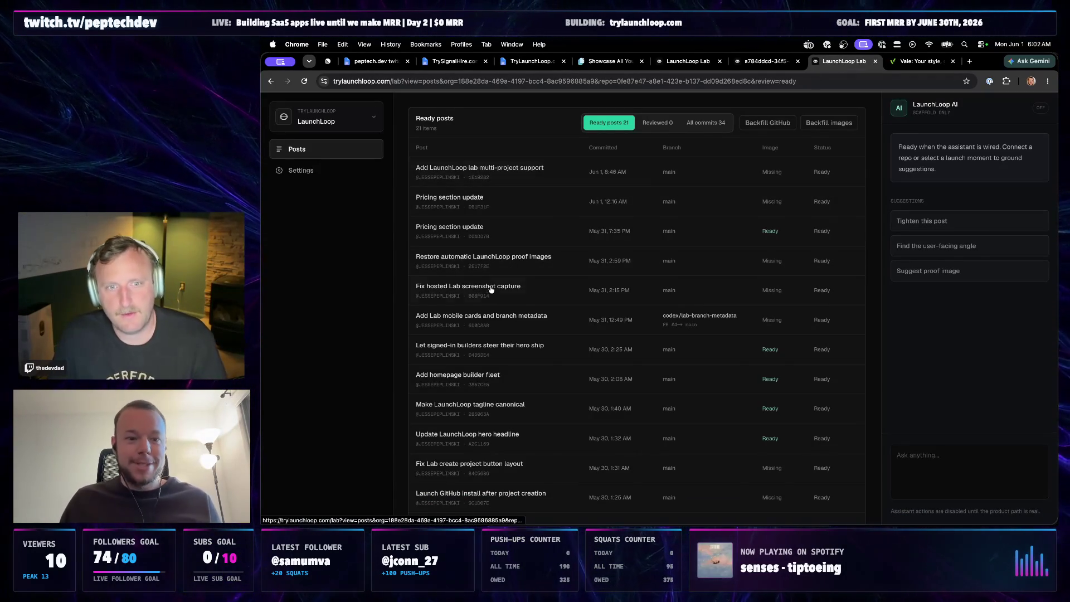
scroll(491, 370, down, 3)
scroll(490, 370, up, 3)
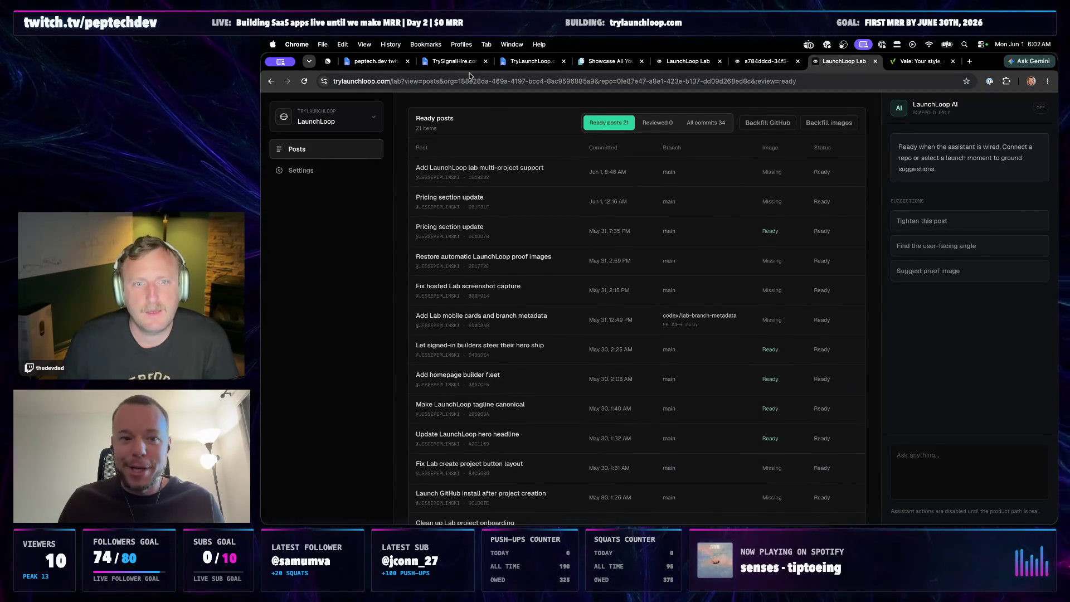
click(463, 61)
click(533, 61)
- Tag the signals bullet with '(Brent)' and the git workflow bullet with '(Jesse)'
key(Down)
text(()
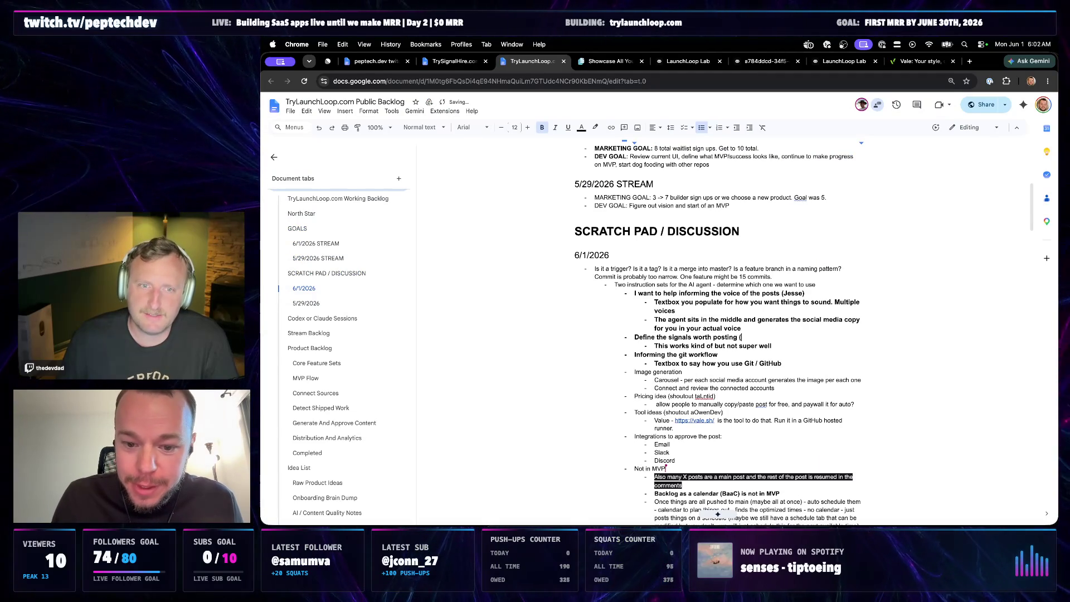
text(Brent))
click(738, 355)
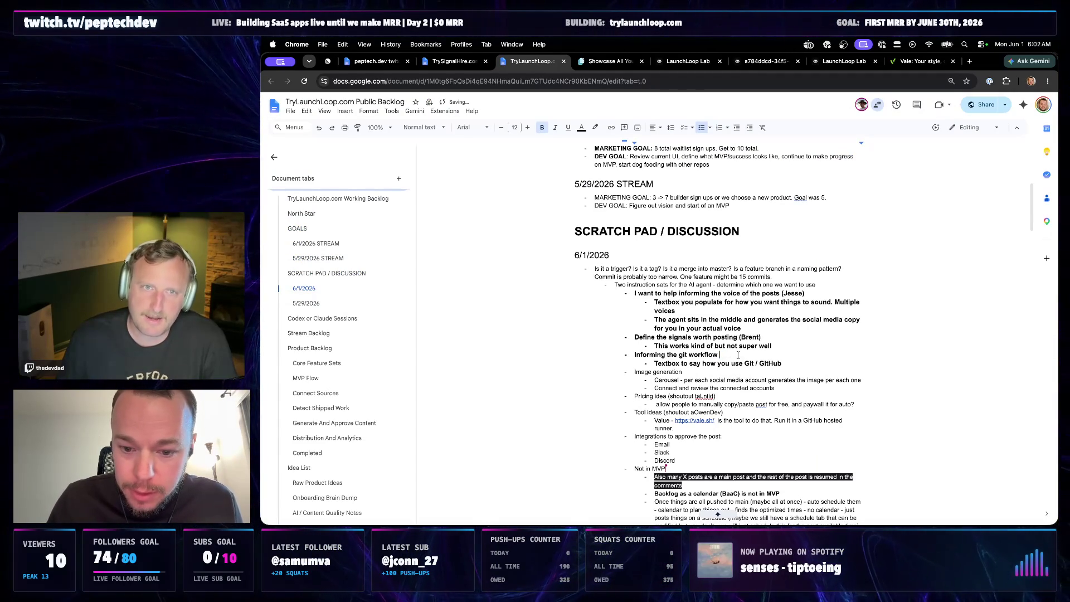
text((Jesse)
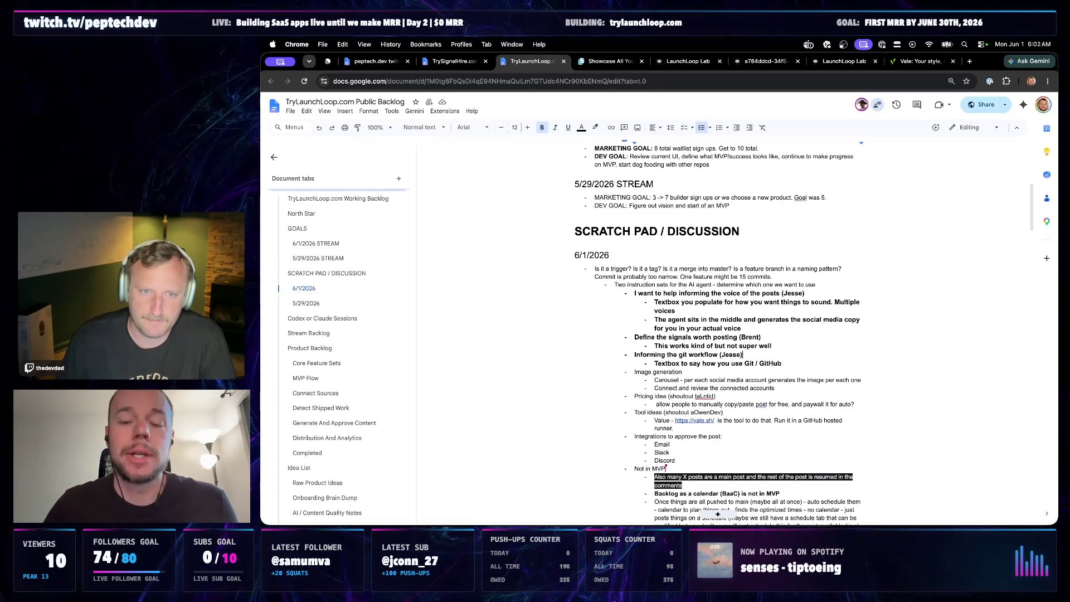
scroll(743, 370, down, 2)
scroll(760, 351, up, 1)
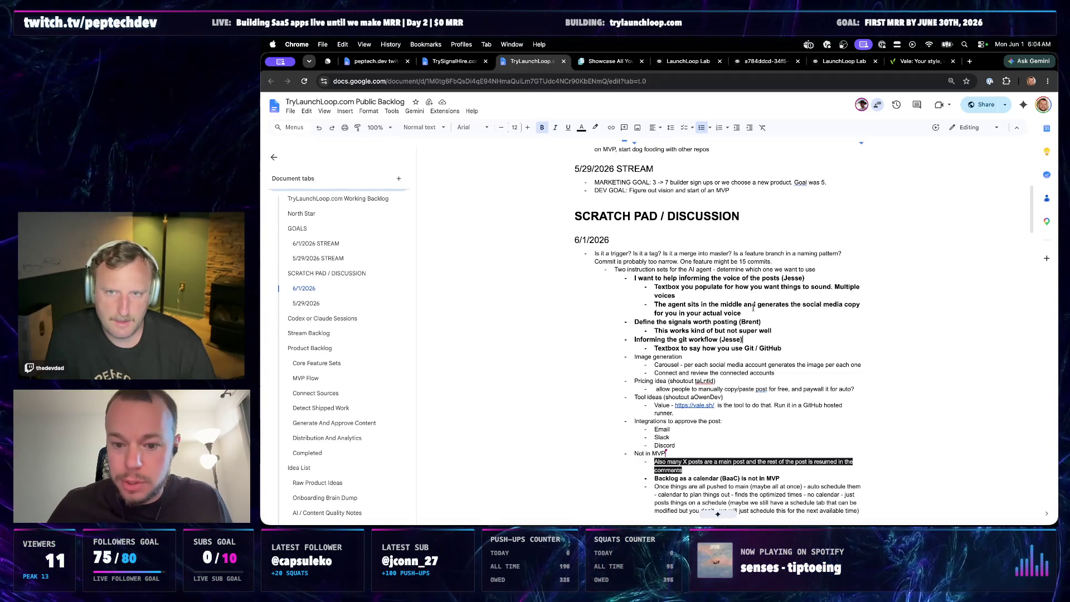
drag(743, 313, 611, 276)
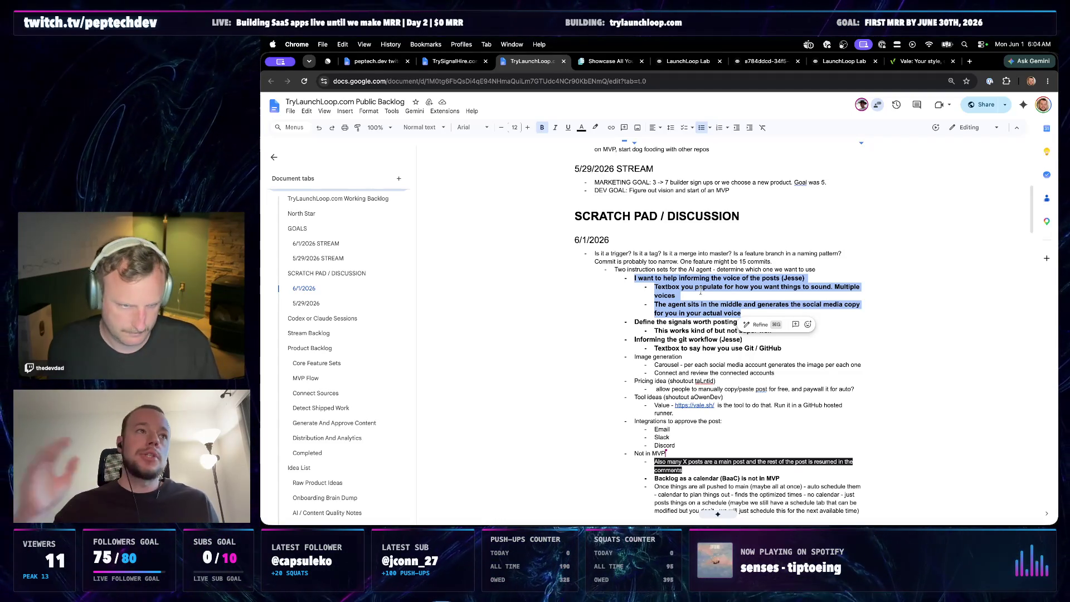
- Change the signals bullet's owner to read '(Jesse/Brent)'
click(701, 322)
drag(779, 330, 654, 330)
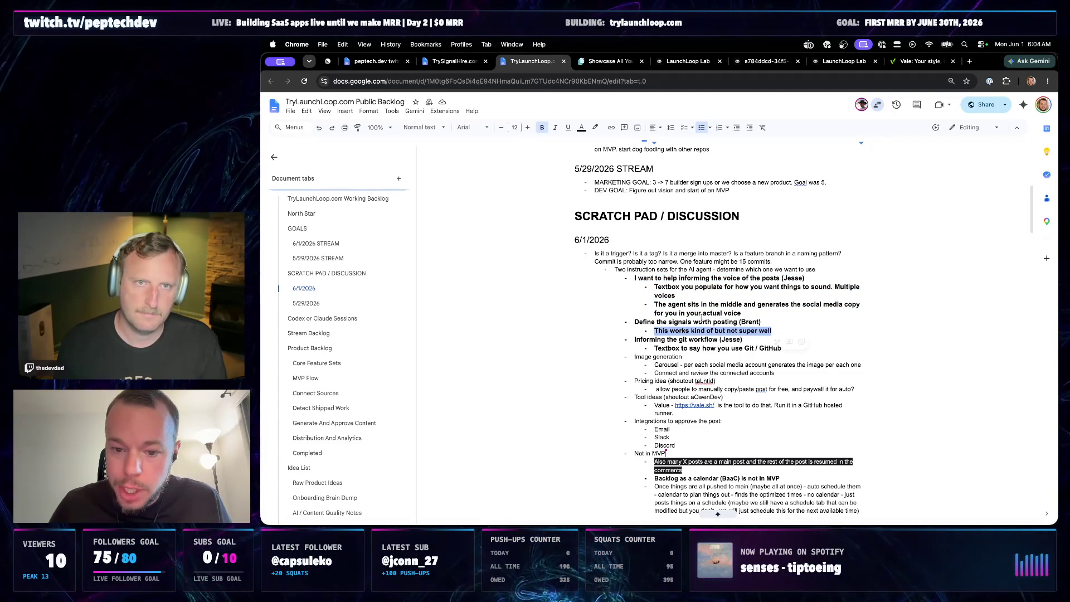
click(741, 322)
text(se/)
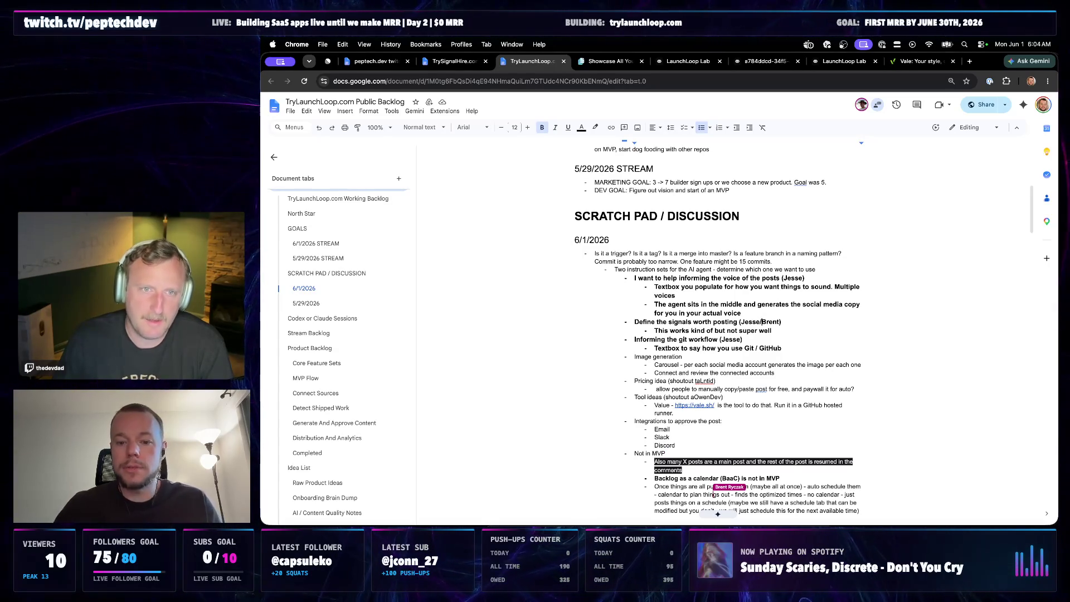
click(733, 334)
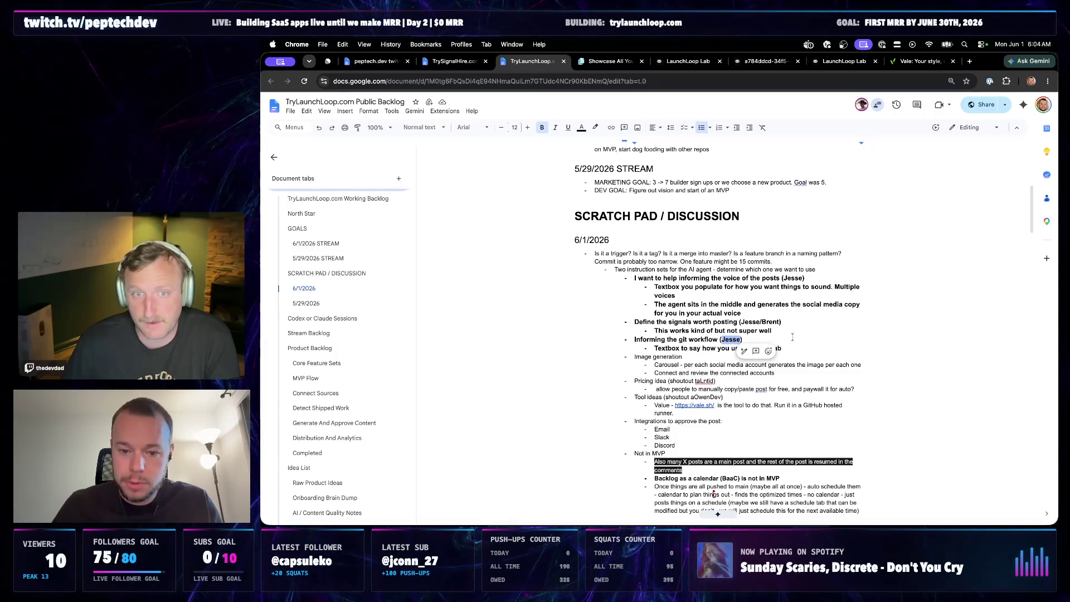
click(786, 337)
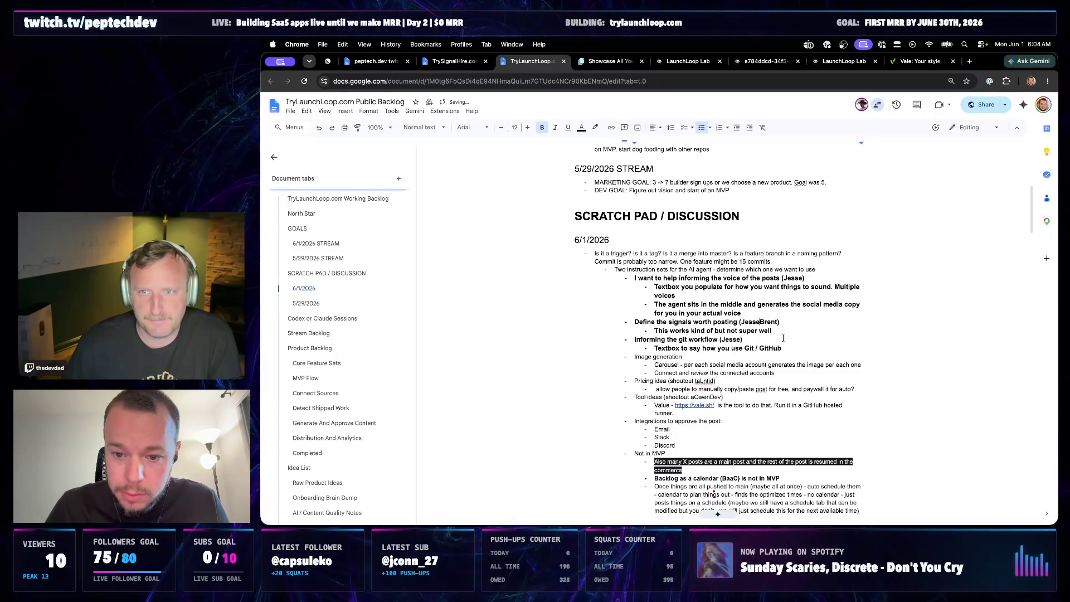
double_click(763, 321)
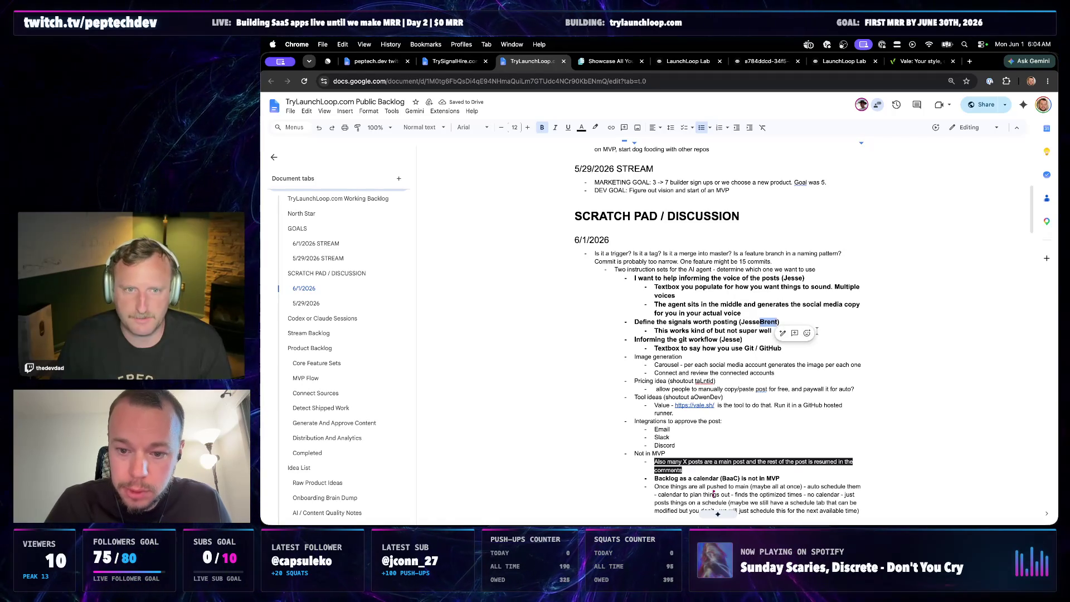
key(BackSpace)
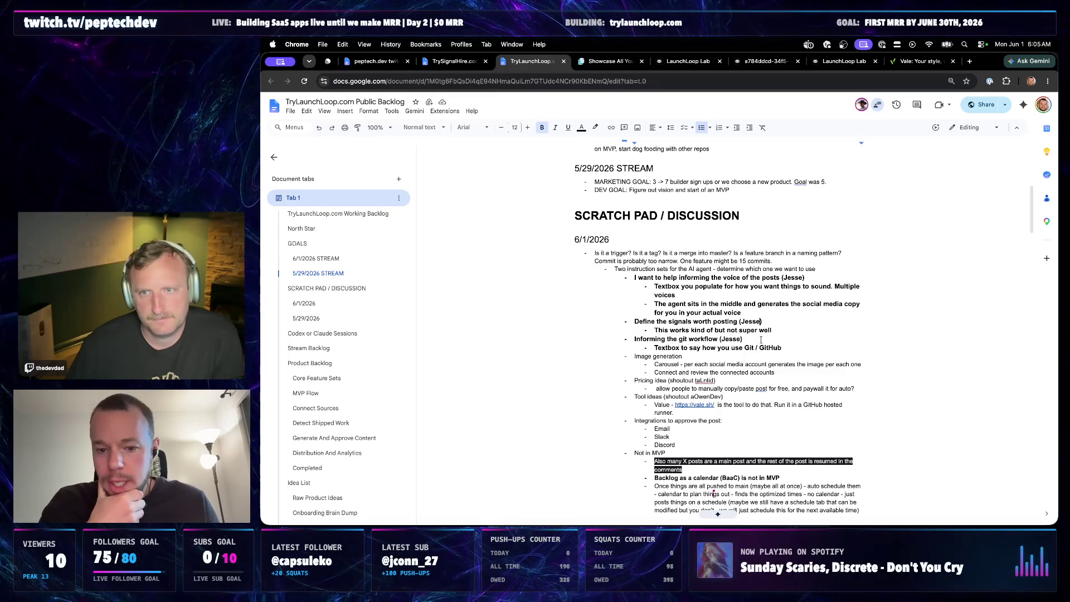
click(764, 321)
text(/Brent)
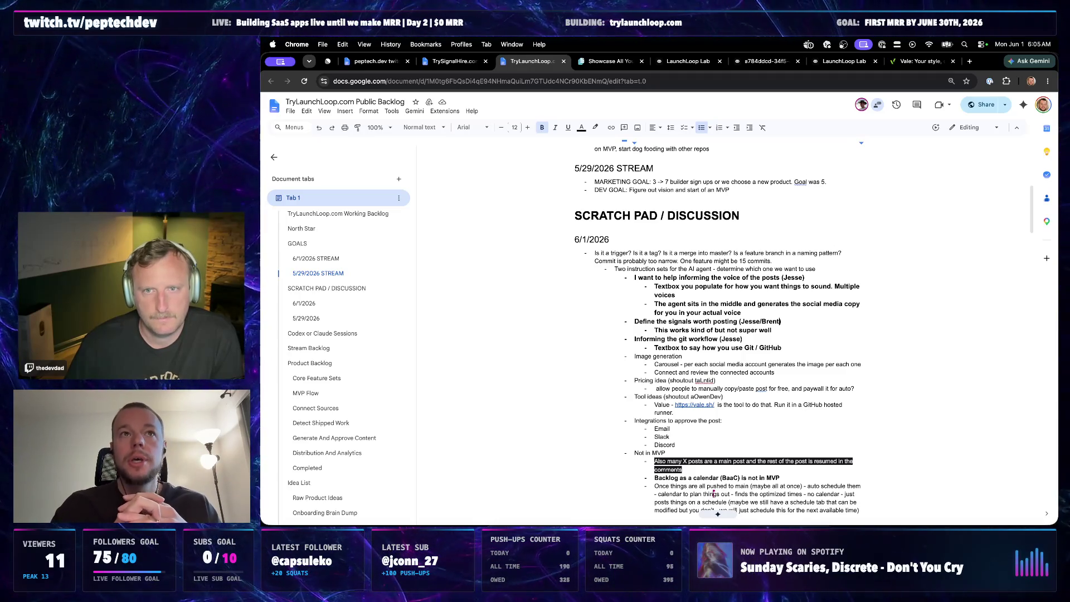
- Reassign the git workflow bullet from Jesse to Brent and start a fresh top-level bullet after the block
double_click(731, 339)
text(Brent)
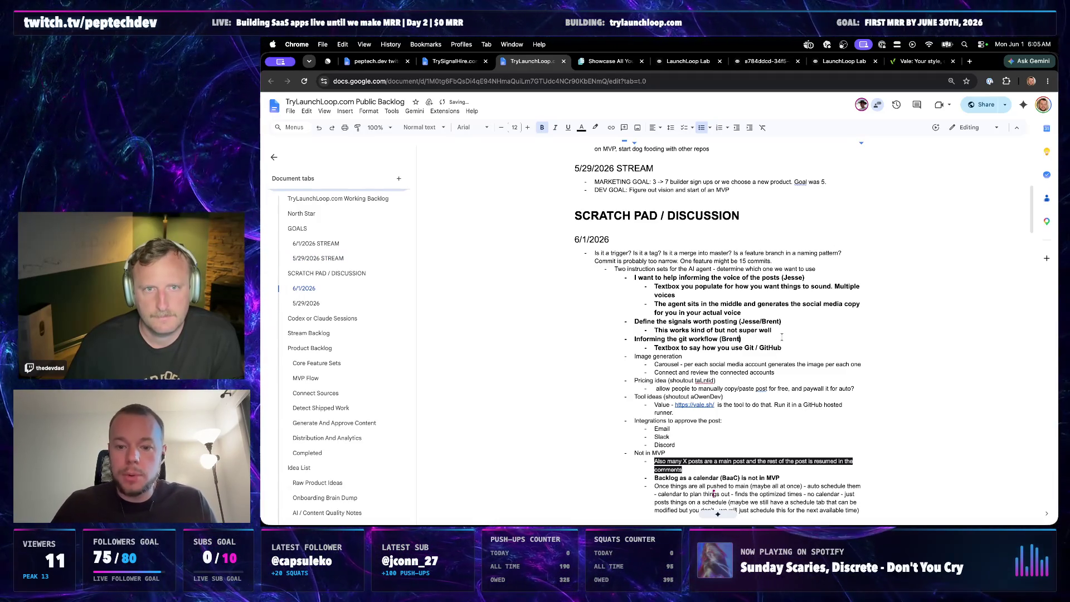
drag(783, 348, 632, 339)
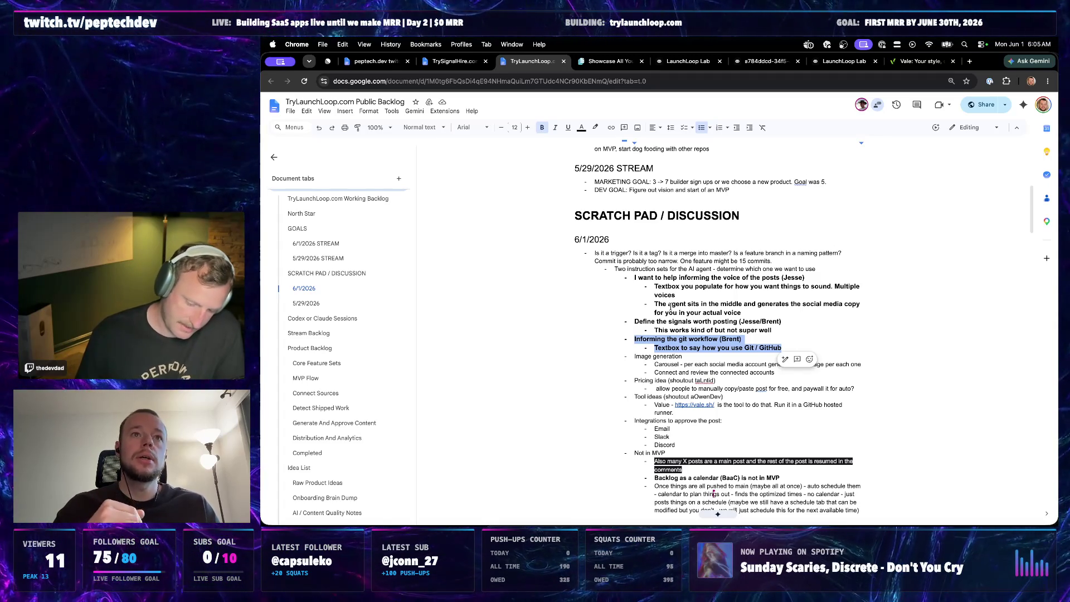
click(735, 331)
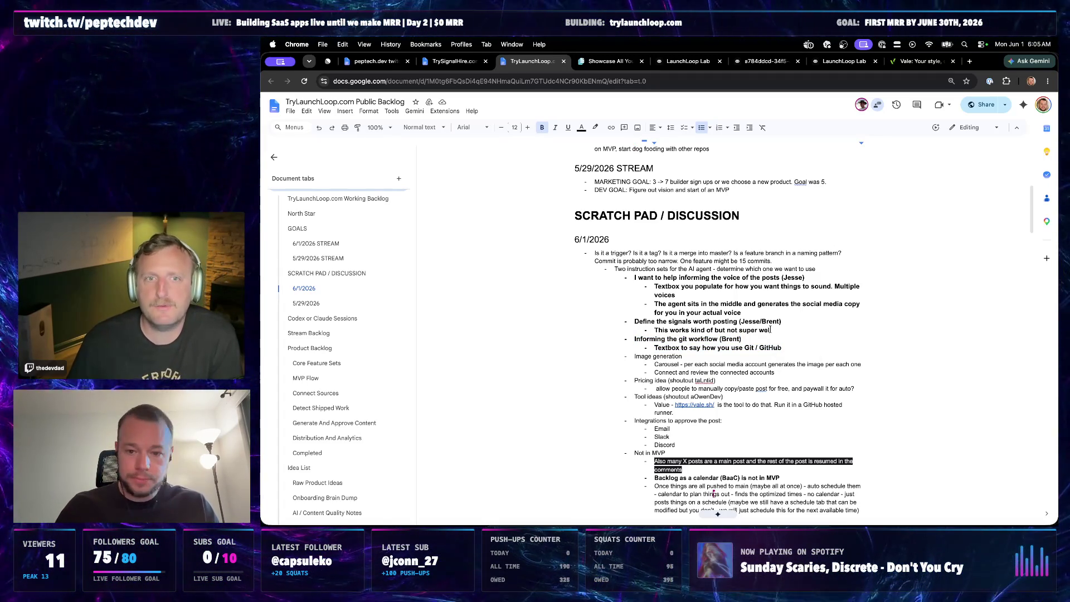
drag(752, 314, 635, 277)
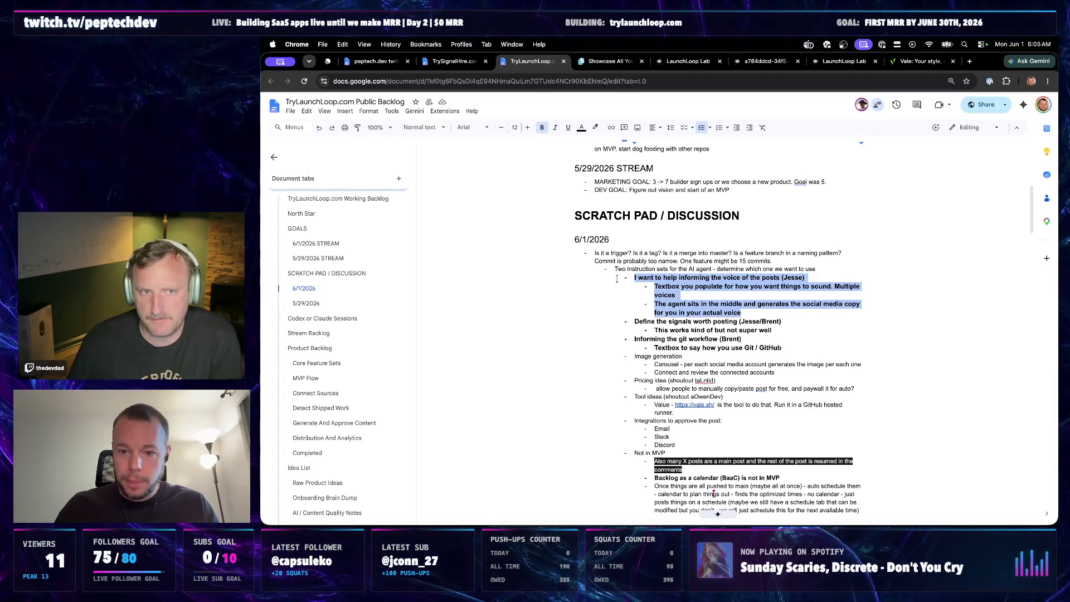
click(781, 331)
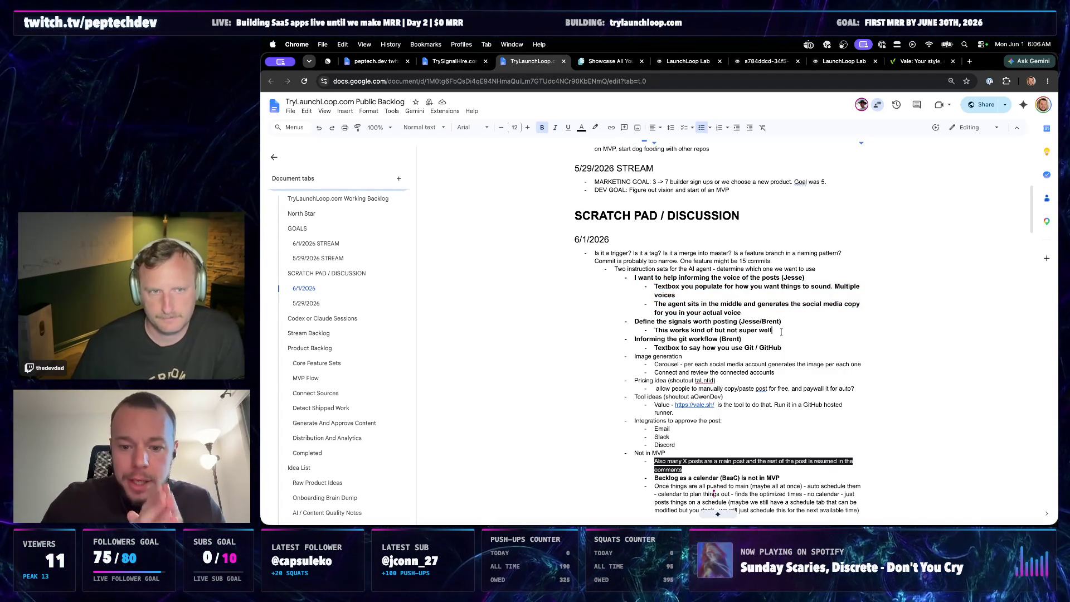
key(Return)
key(shift+Tab)
key(shift+Tab)
key(shift+Tab)
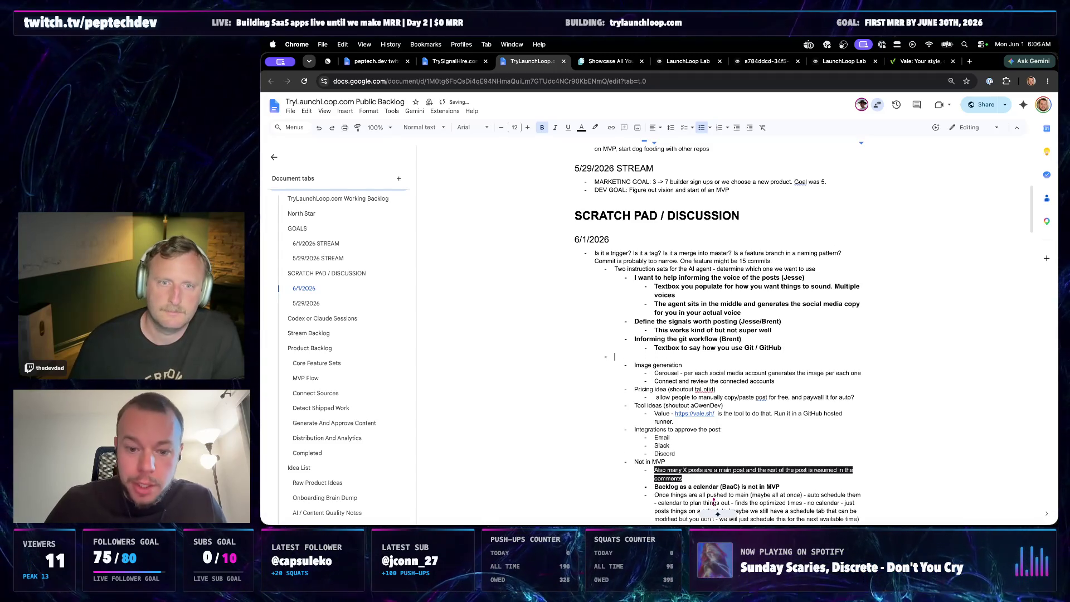
- Set the voice, signals and git workflow bullets apart with blank lines and enlarge them to 18 pt
click(817, 268)
key(Return)
key(Return)
click(616, 374)
key(BackSpace)
key(BackSpace)
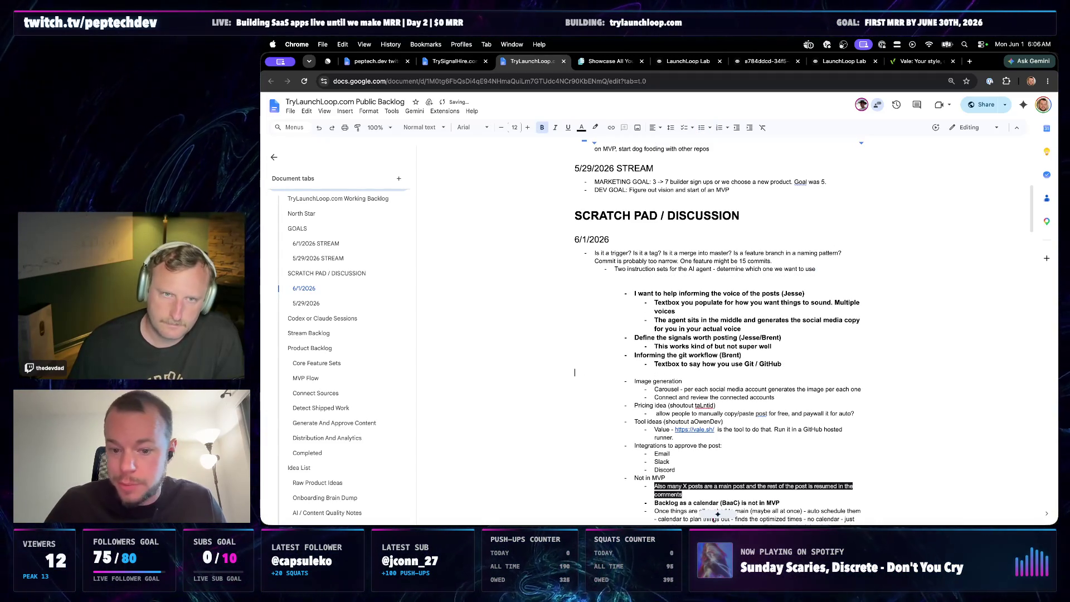
drag(783, 365, 569, 293)
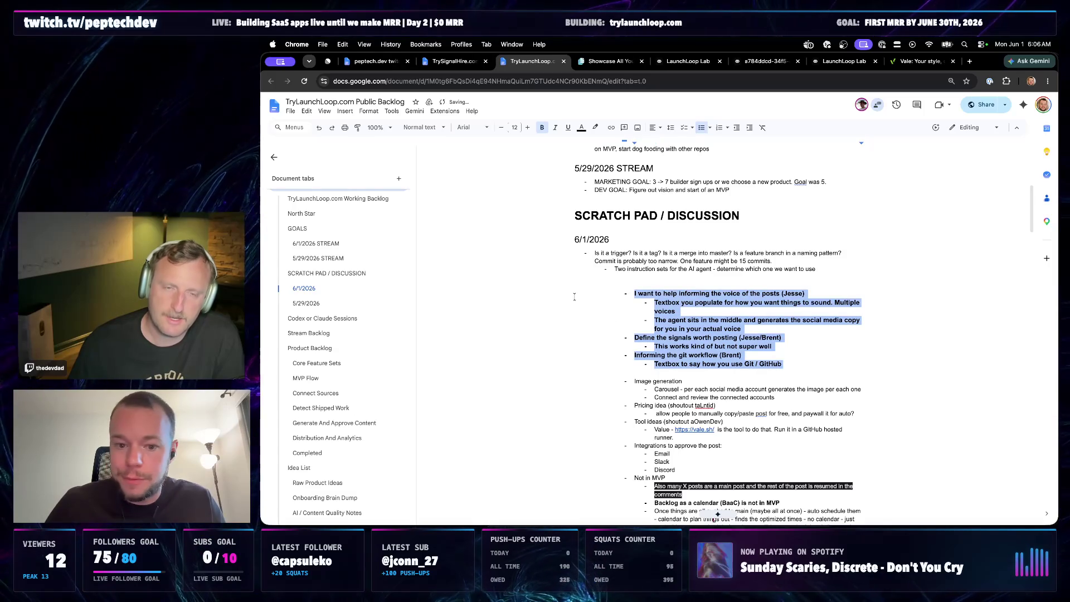
click(527, 127)
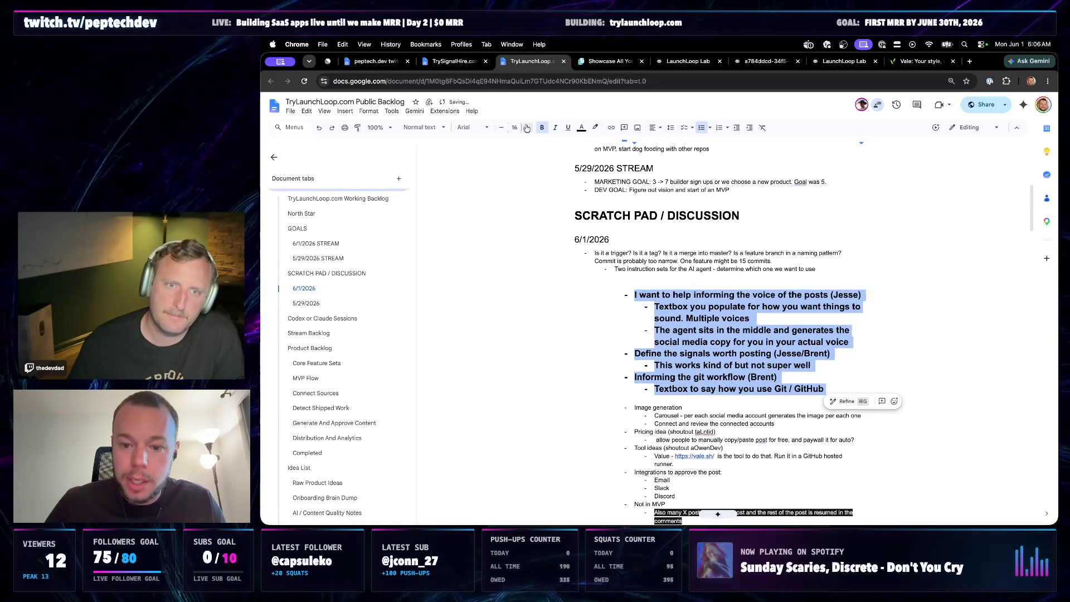
click(527, 128)
click(527, 127)
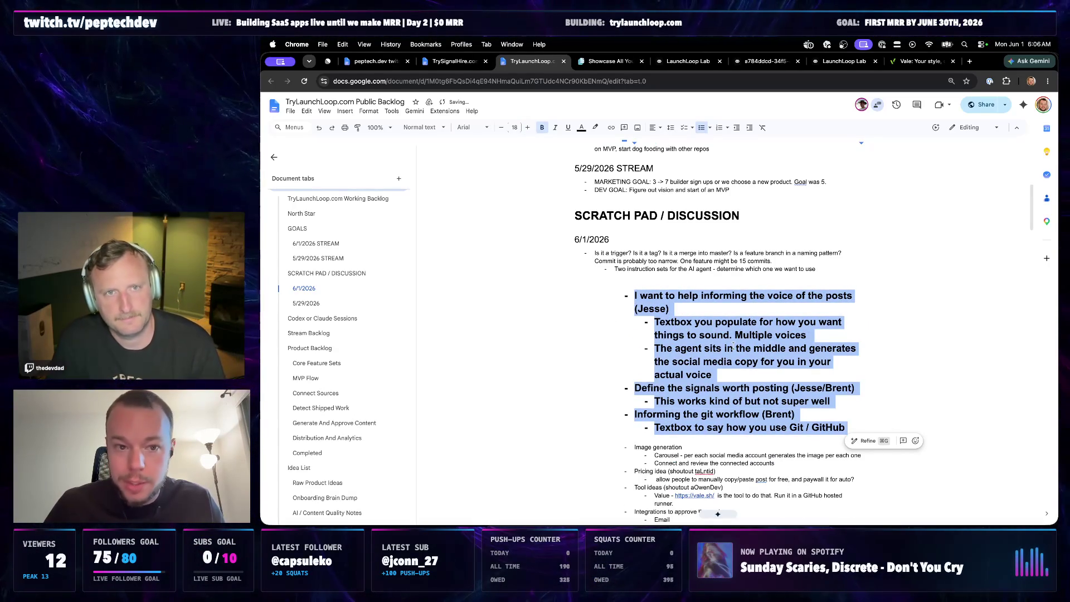
scroll(736, 331, down, 1)
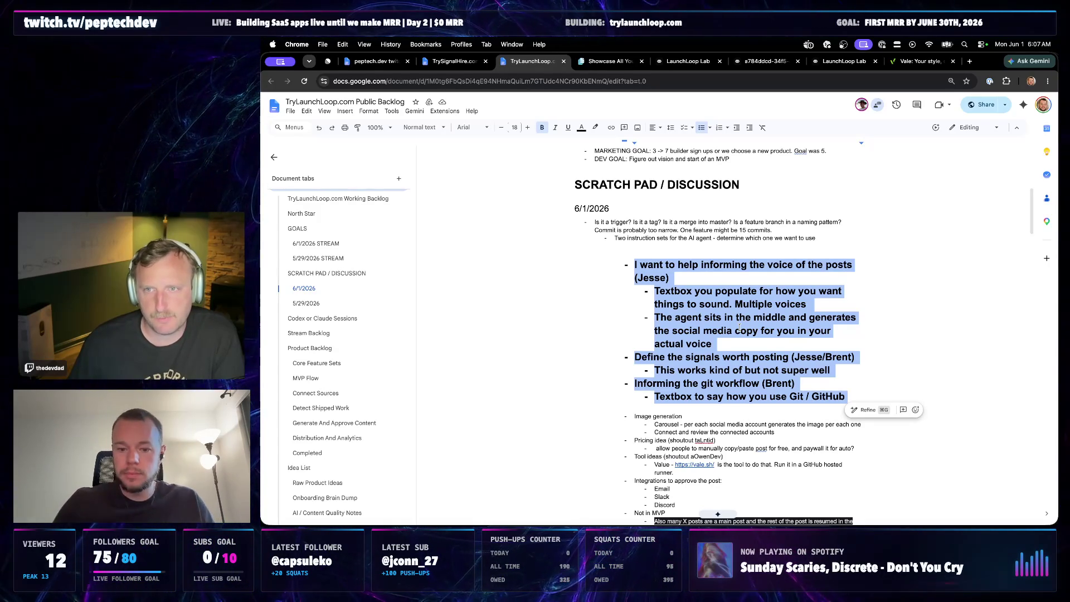
- Insert 'textbox' so the bullet reads 'Informing the git workflow textbox (Brent)', fixing the typo
click(790, 399)
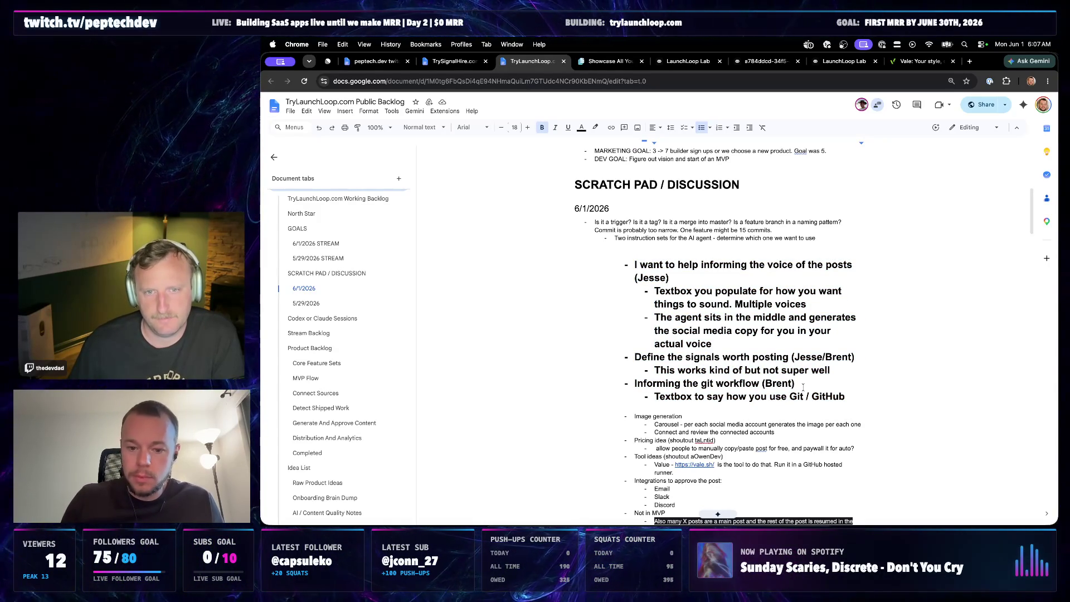
key(shift+Home)
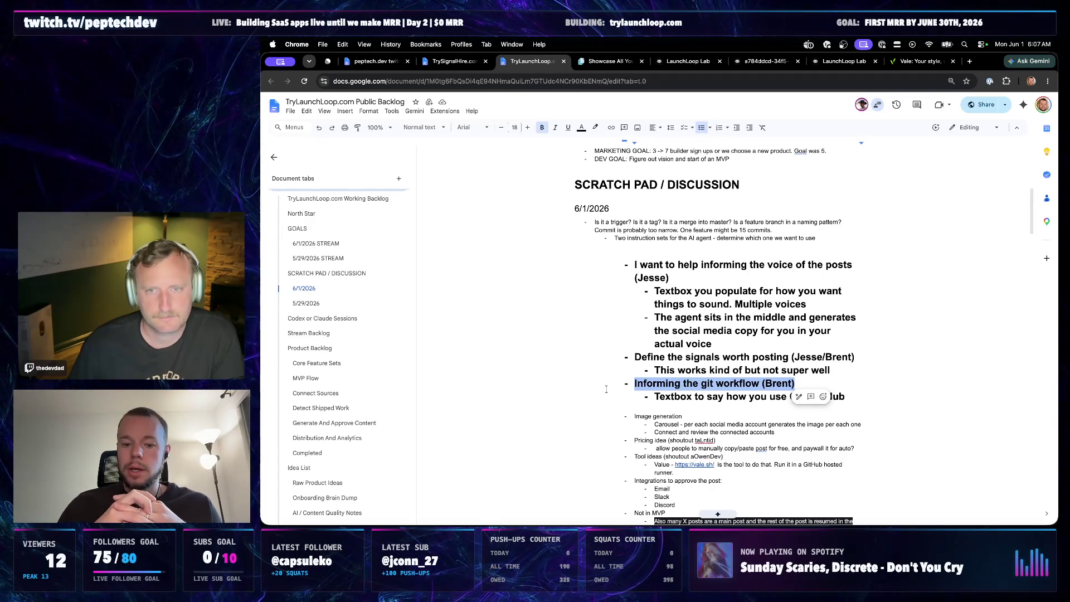
click(764, 384)
text(textbow)
key(BackSpace)
key(BackSpace)
text(x)
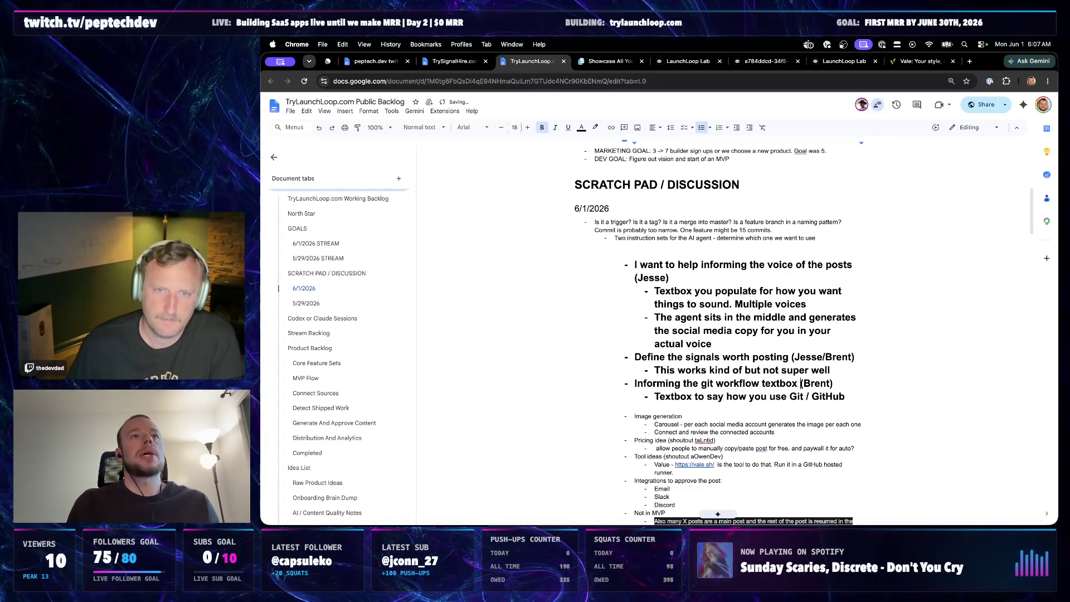
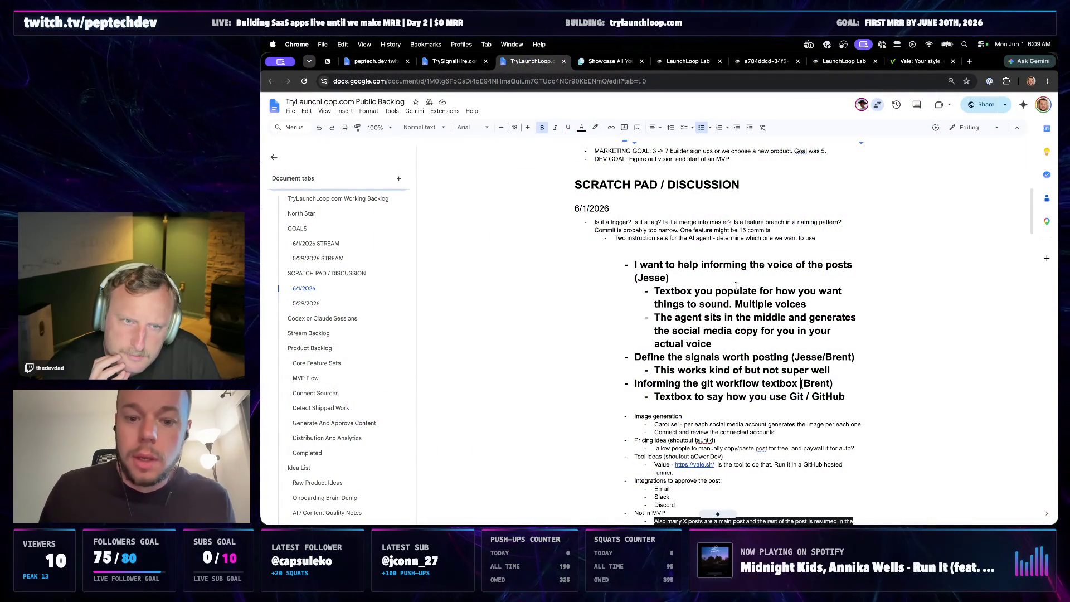
- Switch to Codex and send the squat counter question in the Start server chat
click(732, 273)
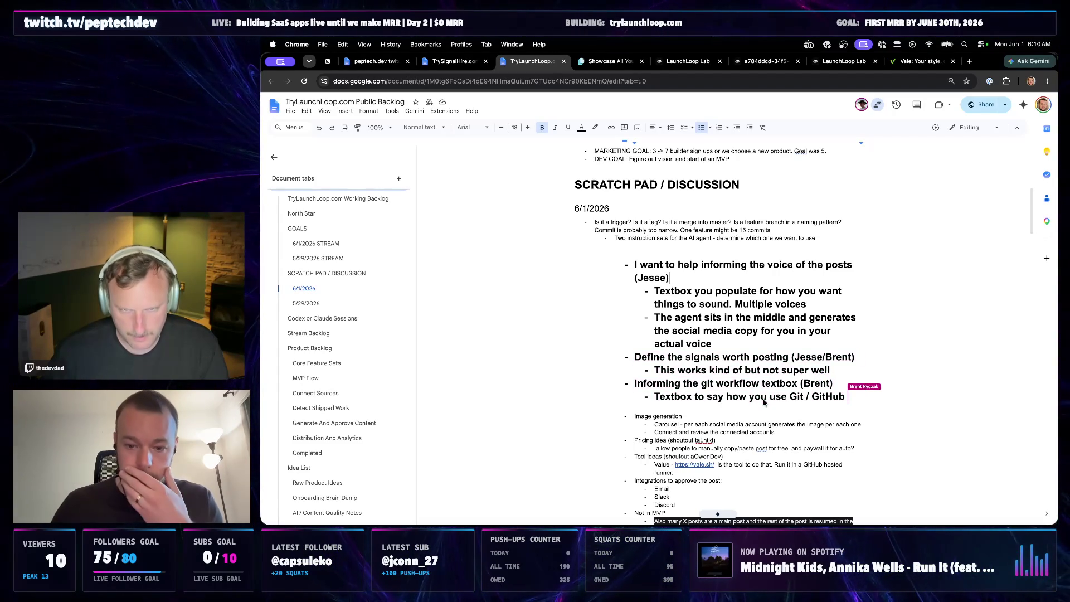
scroll(757, 351, down, 1)
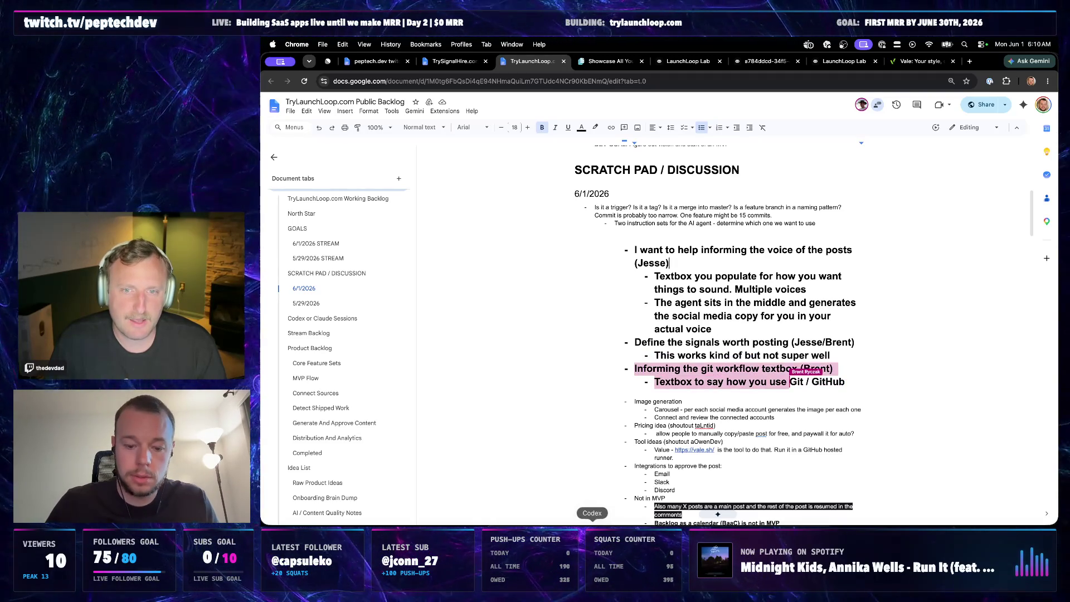
click(592, 535)
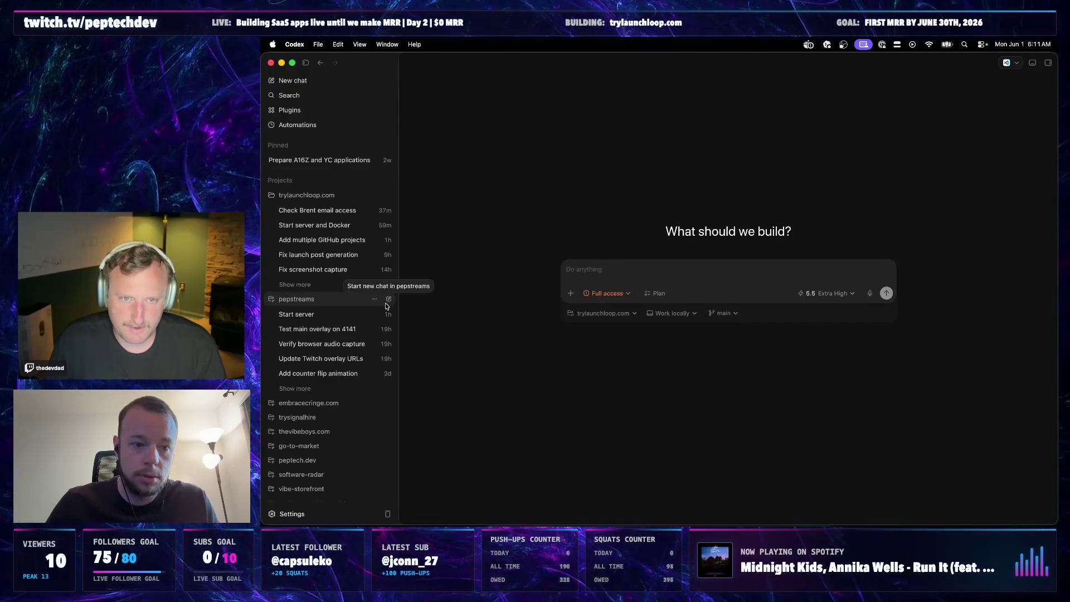
click(339, 316)
text(can you m)
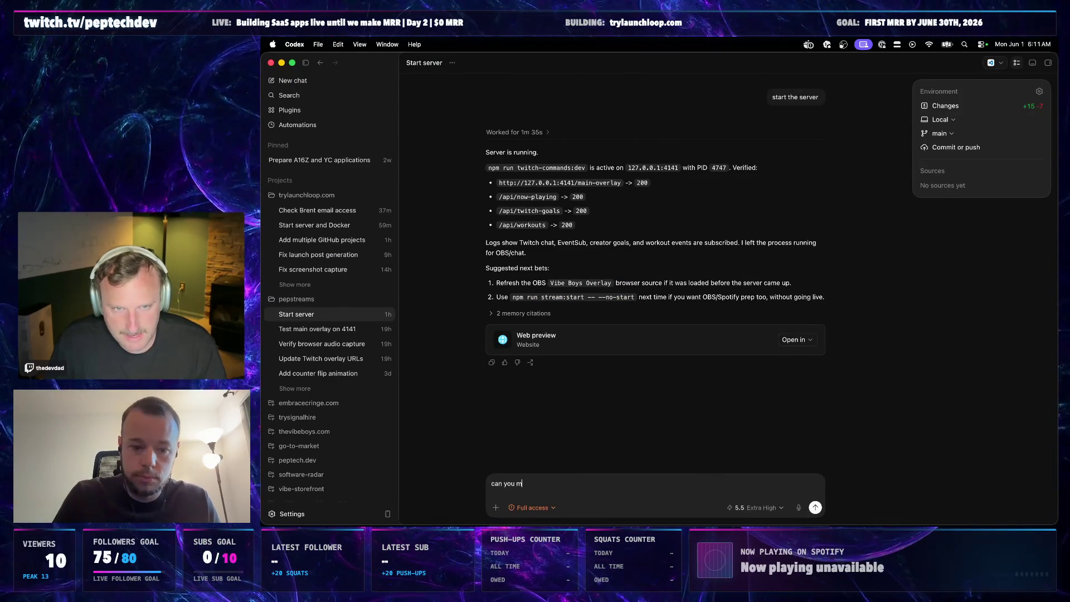
text(ake sure my squat counter is working)
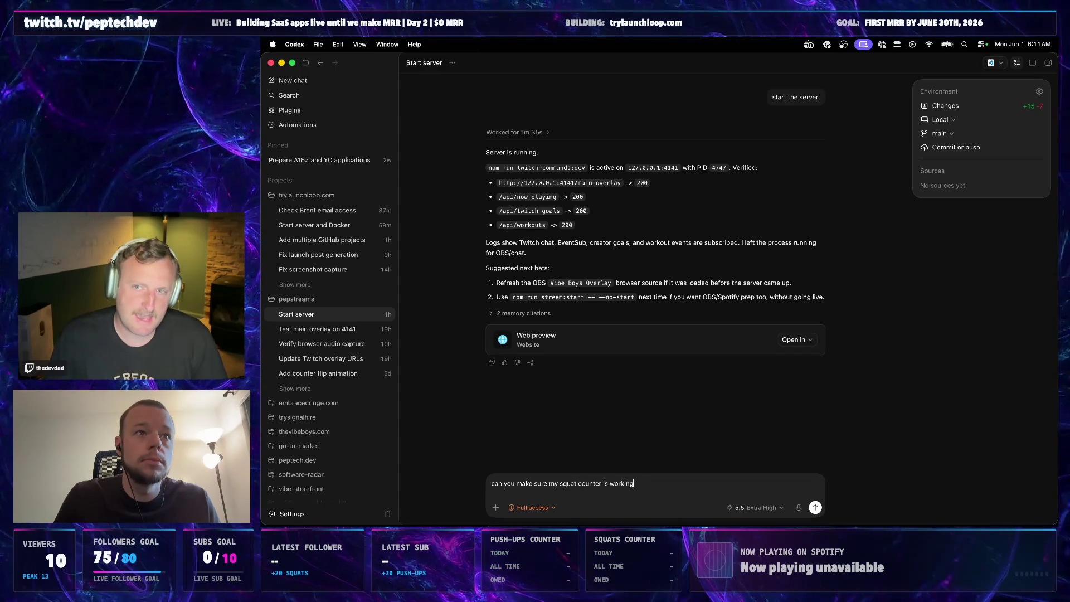
key(Return)
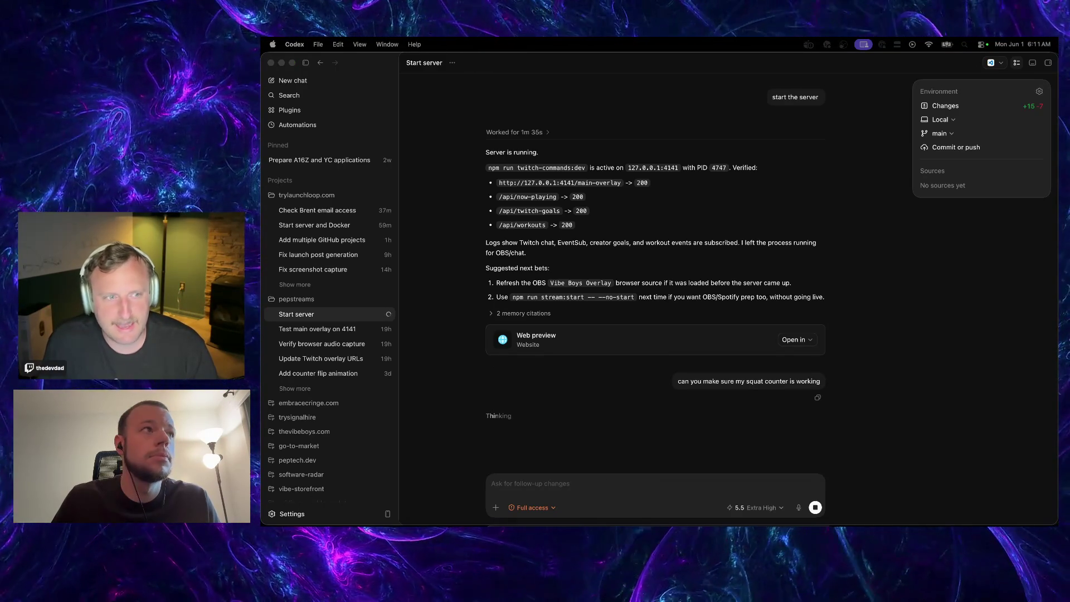
- Stop the agent's response, send the bot-not-running follow-up, and return to the backlog
click(815, 508)
text(my )
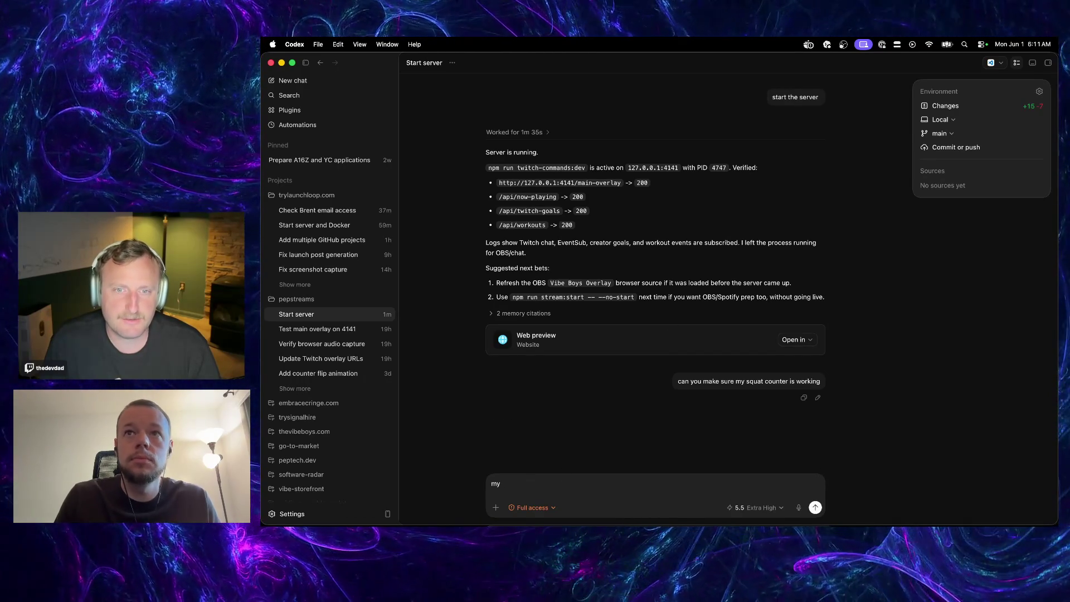
text(bot is nto)
key(BackSpace)
key(BackSpace)
text(ot working on running)
key(Return)
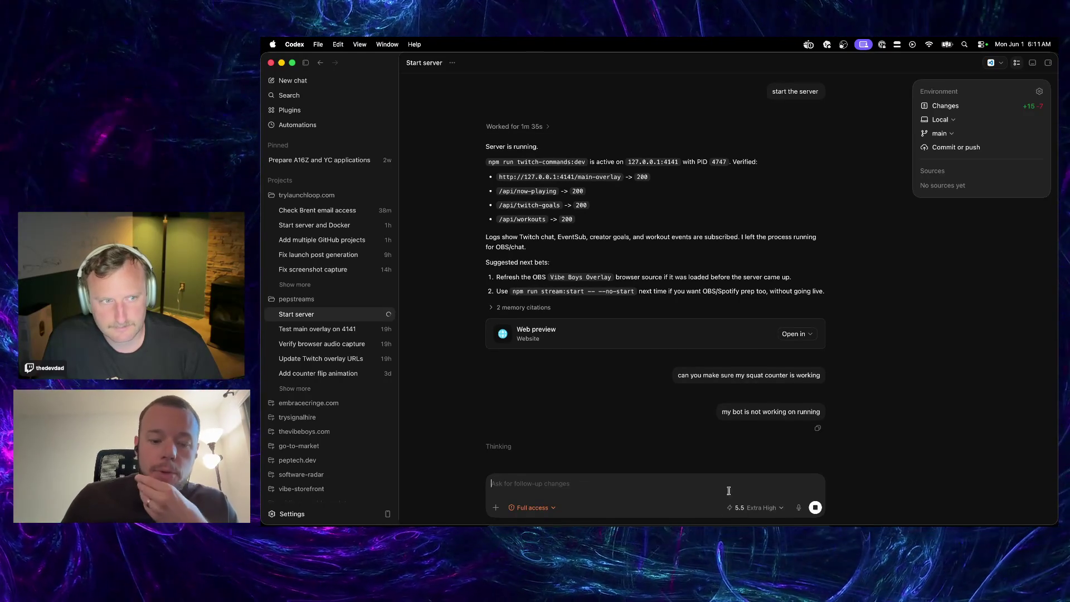
key(super+Tab)
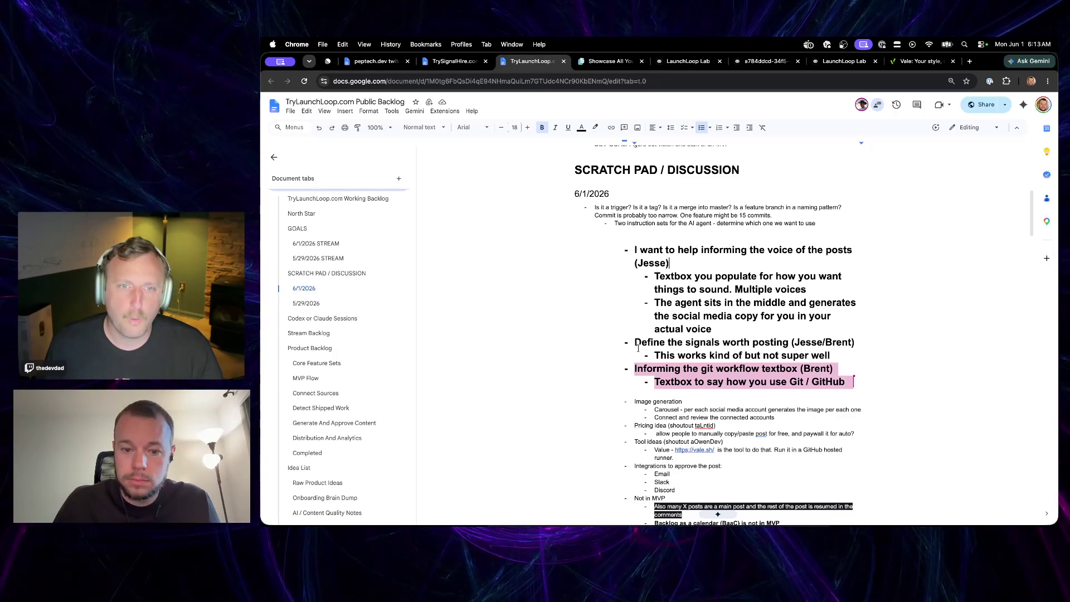
- Move the 'when do we care about a commit' question from the signals line to after 'textbox'
click(791, 342)
text(- when do we care a )
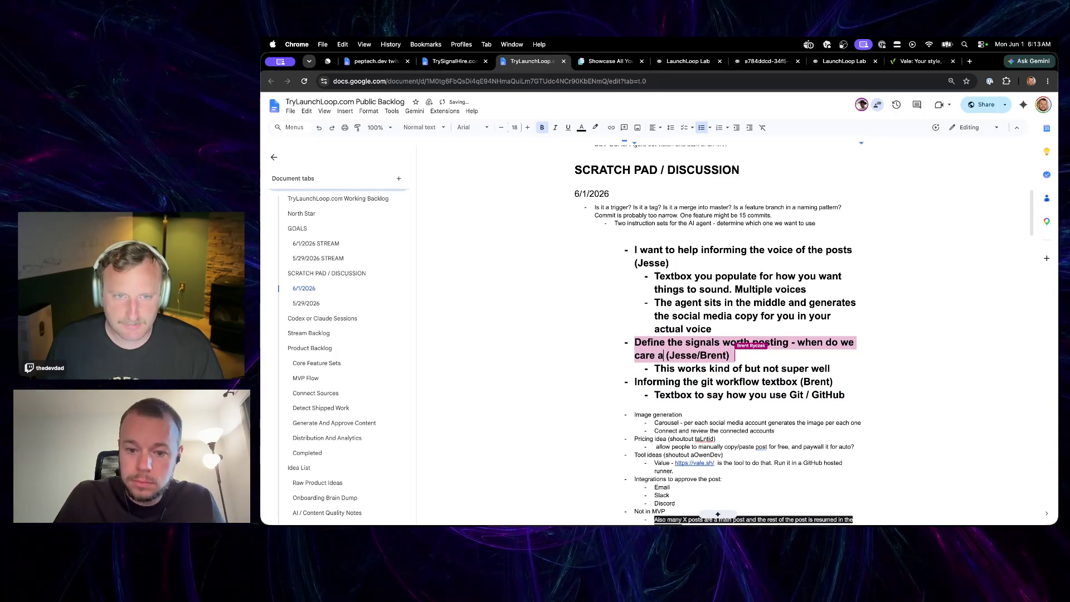
text(bout a commit?)
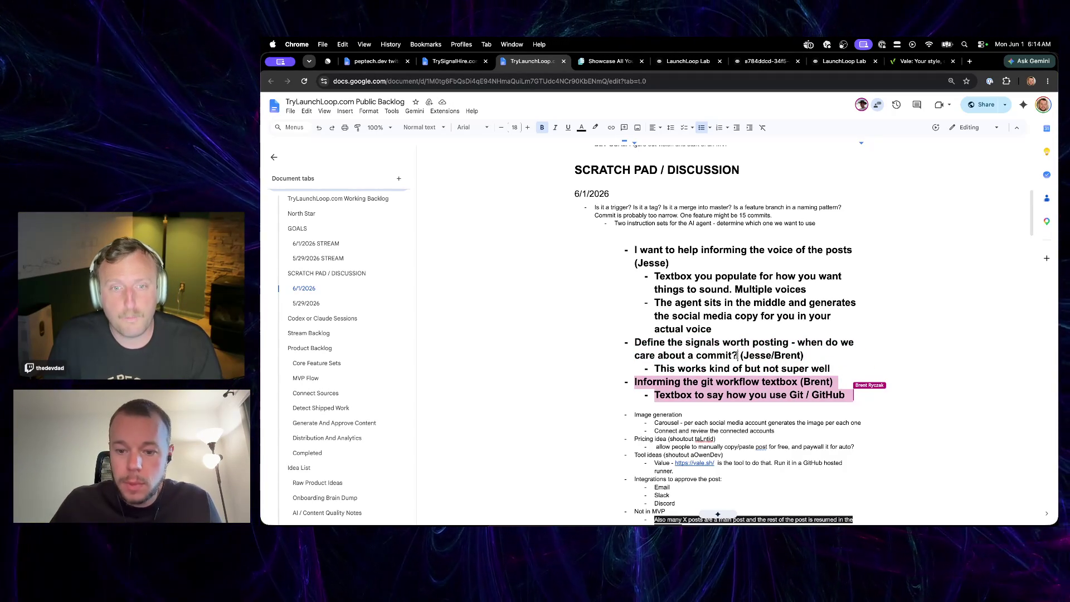
drag(739, 355, 779, 343)
key(super+c)
key(BackSpace)
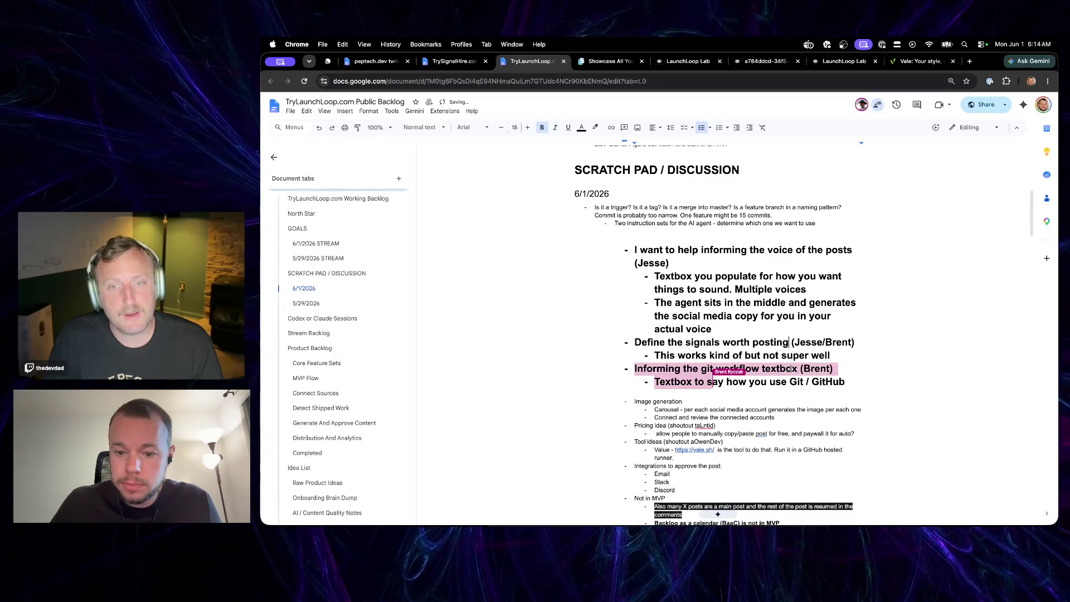
key(super+v)
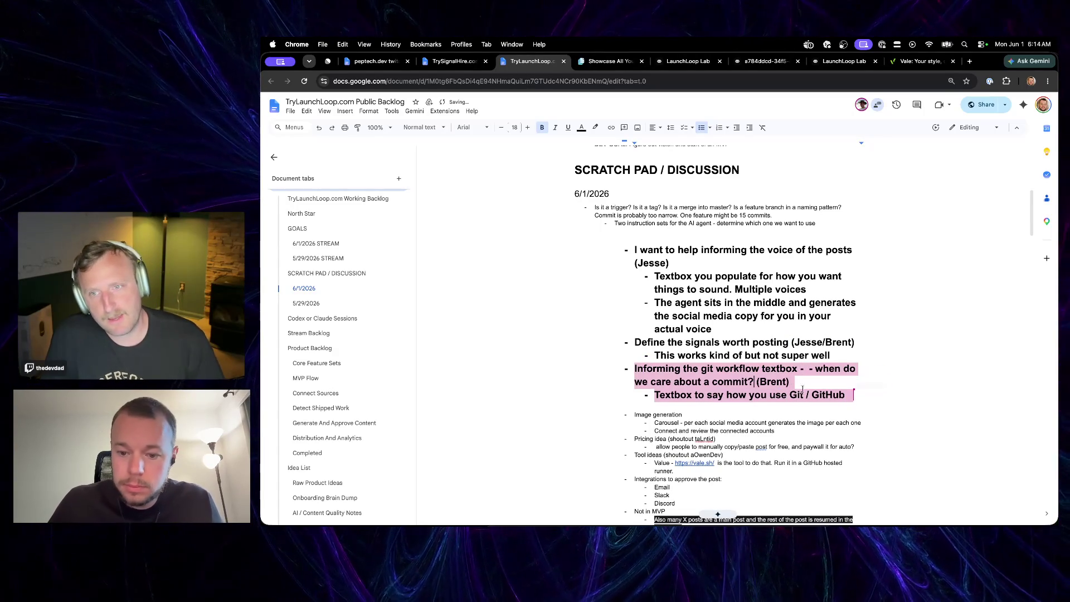
key(BackSpace)
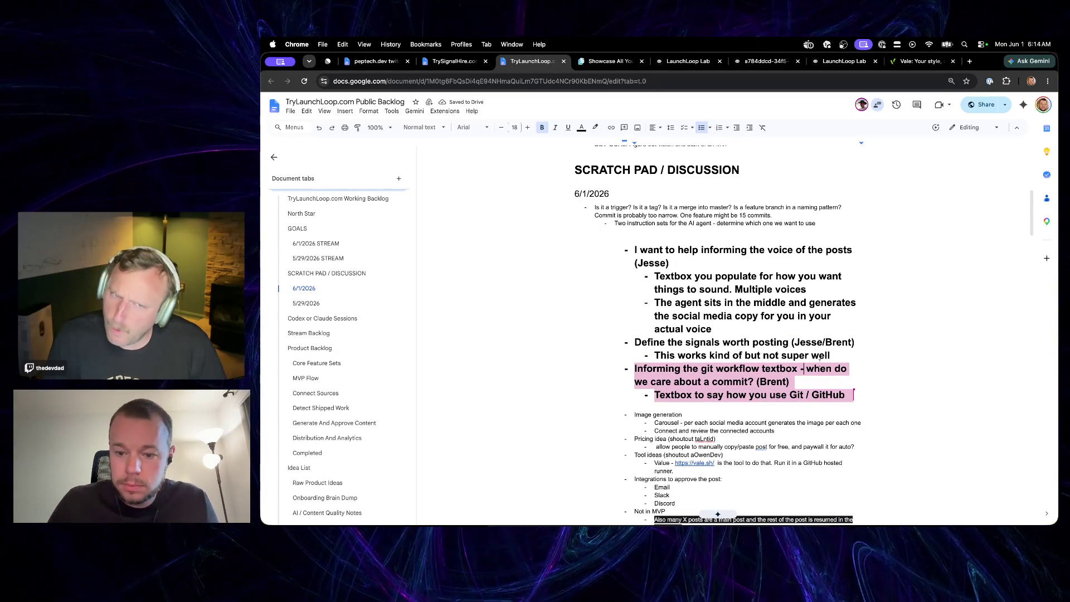
- Change 'when' to 'when/why' in the commit question, then check the agent in Codex
double_click(819, 369)
click(833, 369)
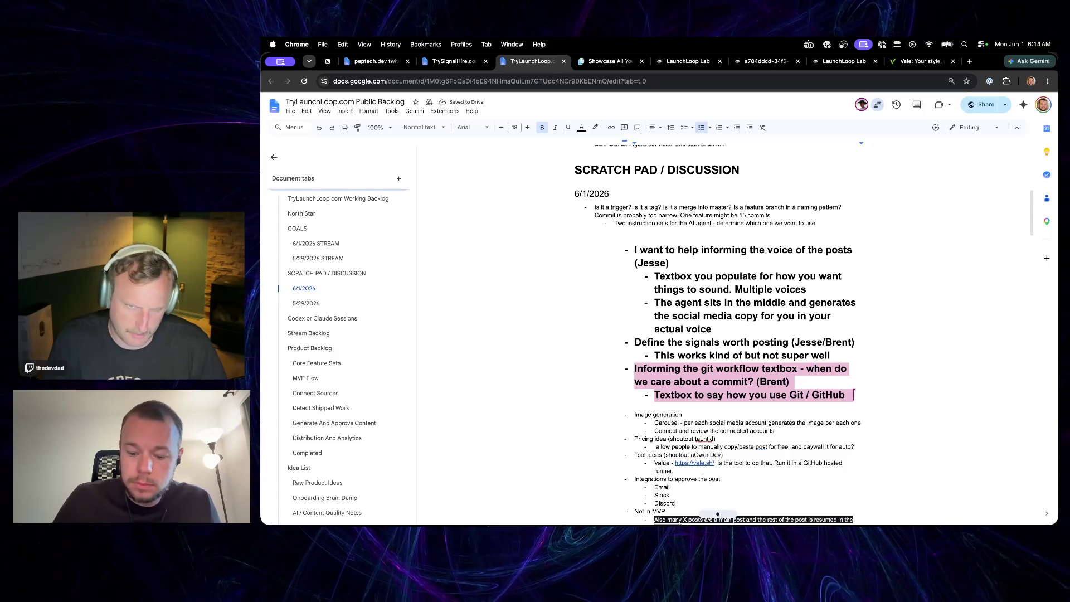
text(/why)
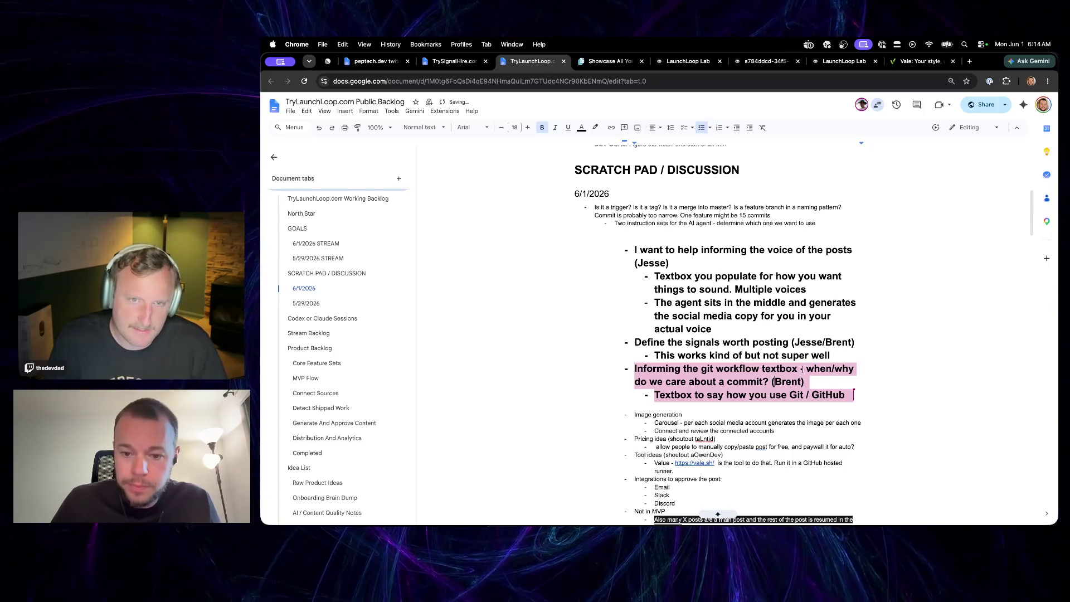
click(767, 381)
text(We identified the commit that's meaningful, here is the post!)
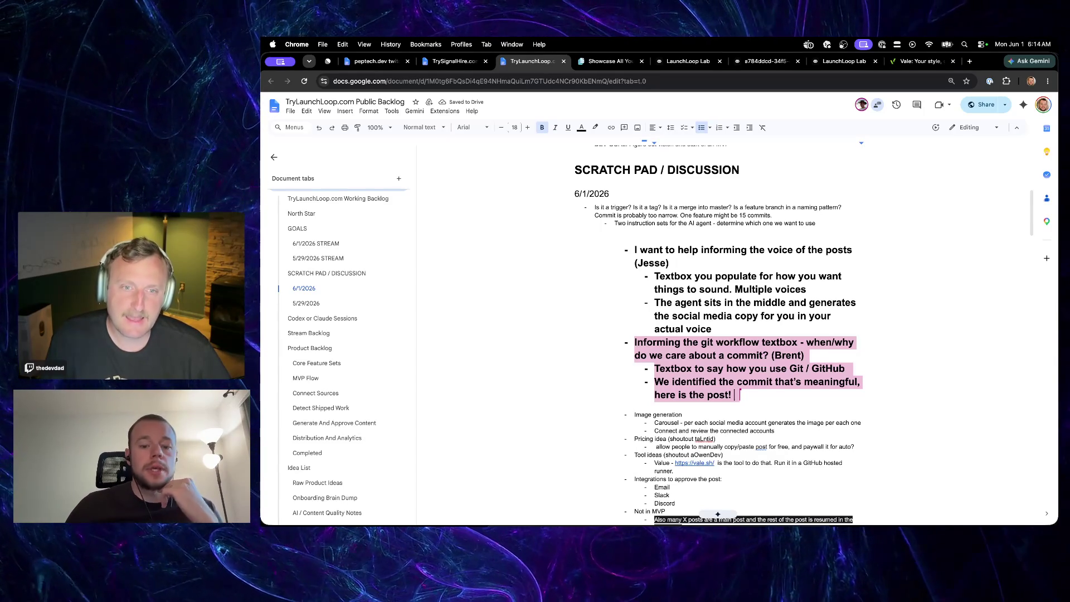
click(610, 522)
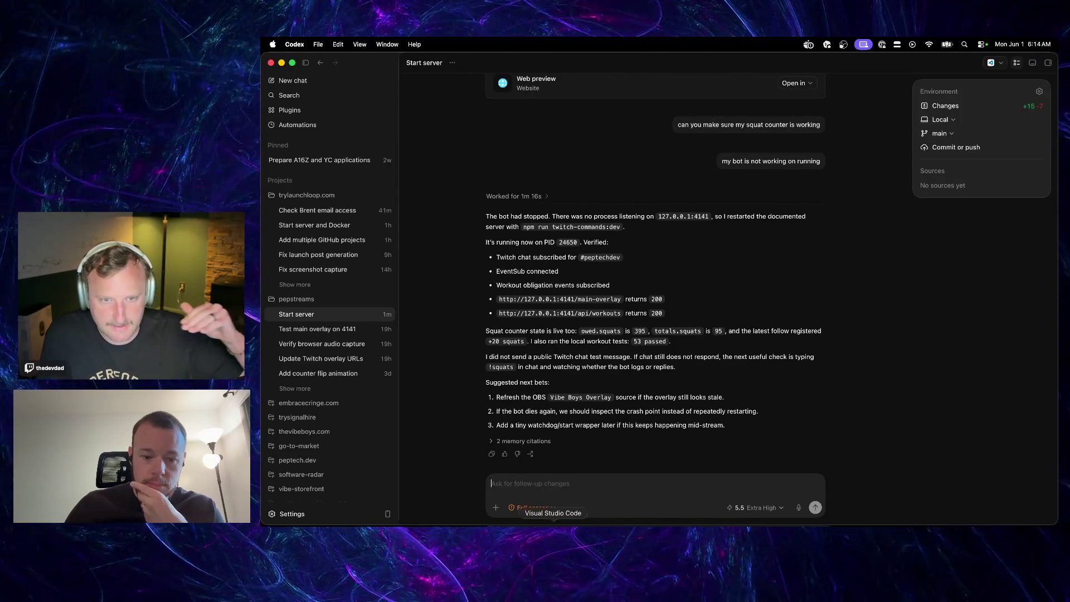
key(super+Tab)
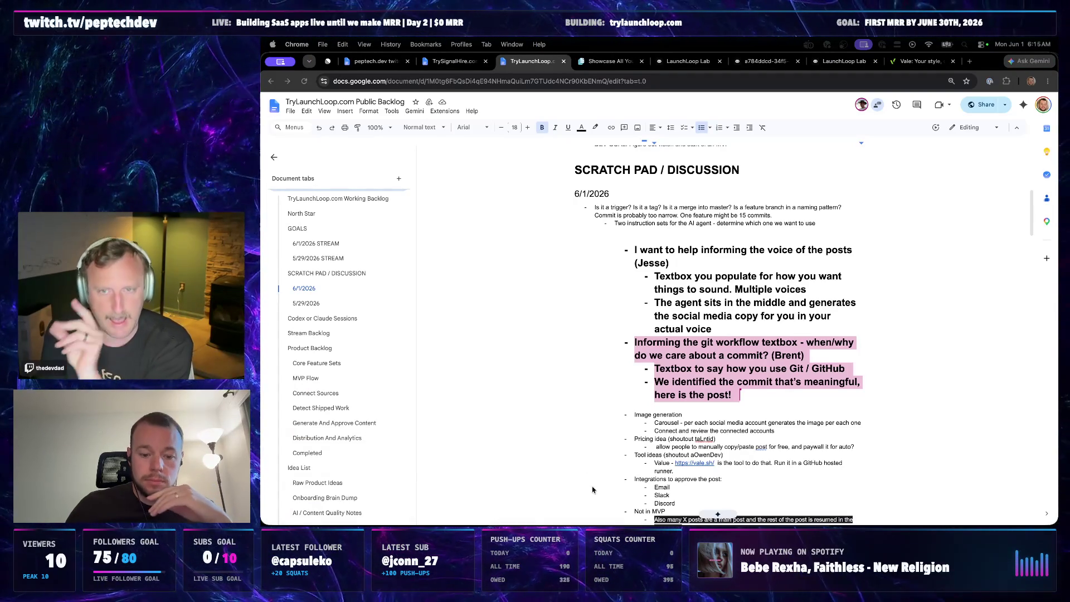
key(super+Tab)
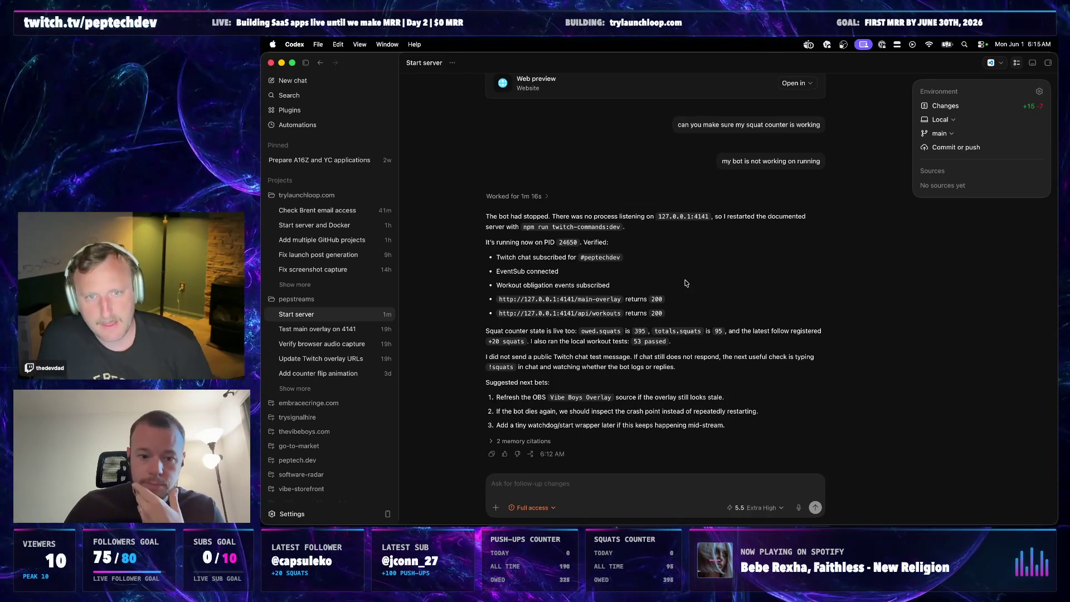
click(534, 524)
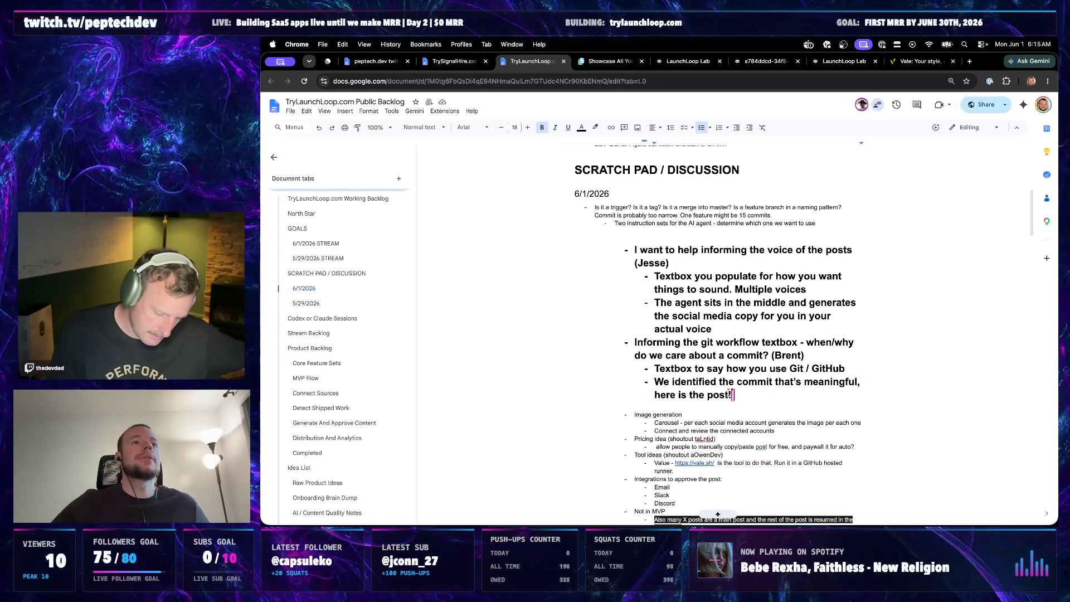
- Remove the empty line above the first bullet and add one below the instruction-sets note
click(829, 355)
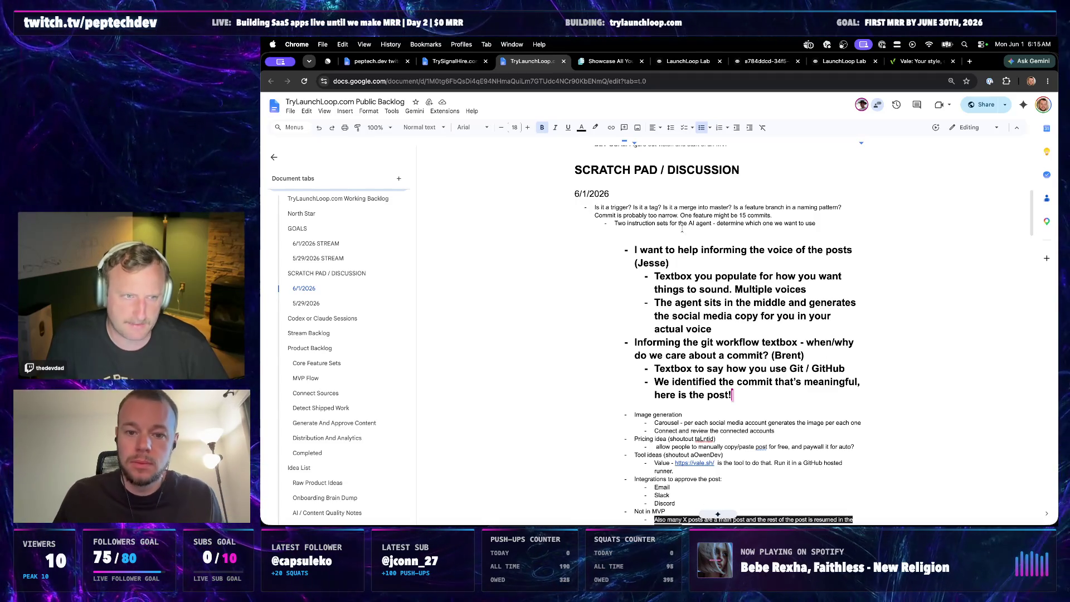
key(BackSpace)
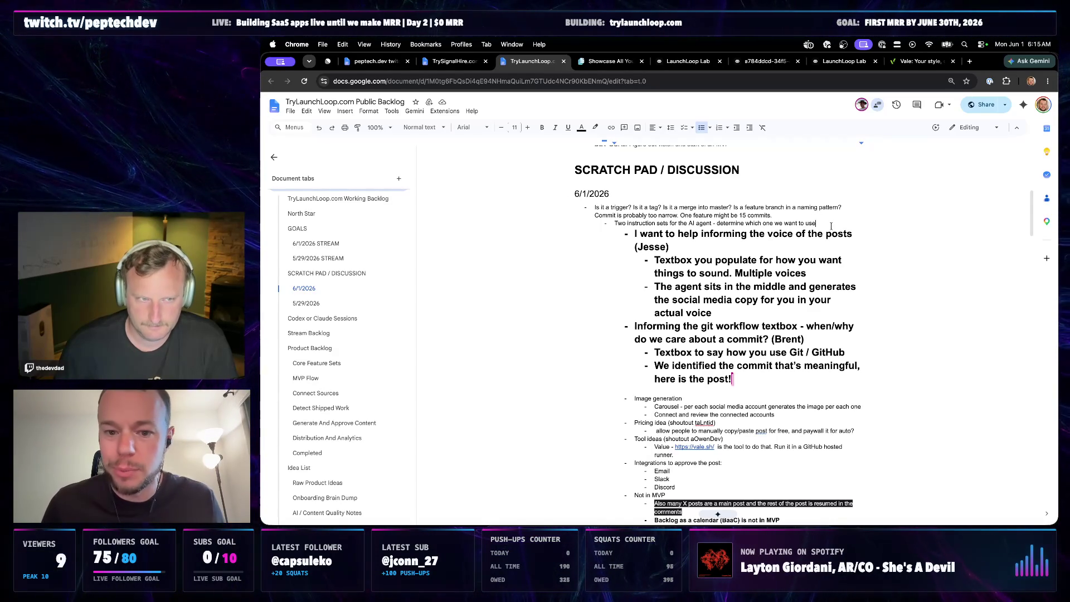
key(Return)
key(Return)
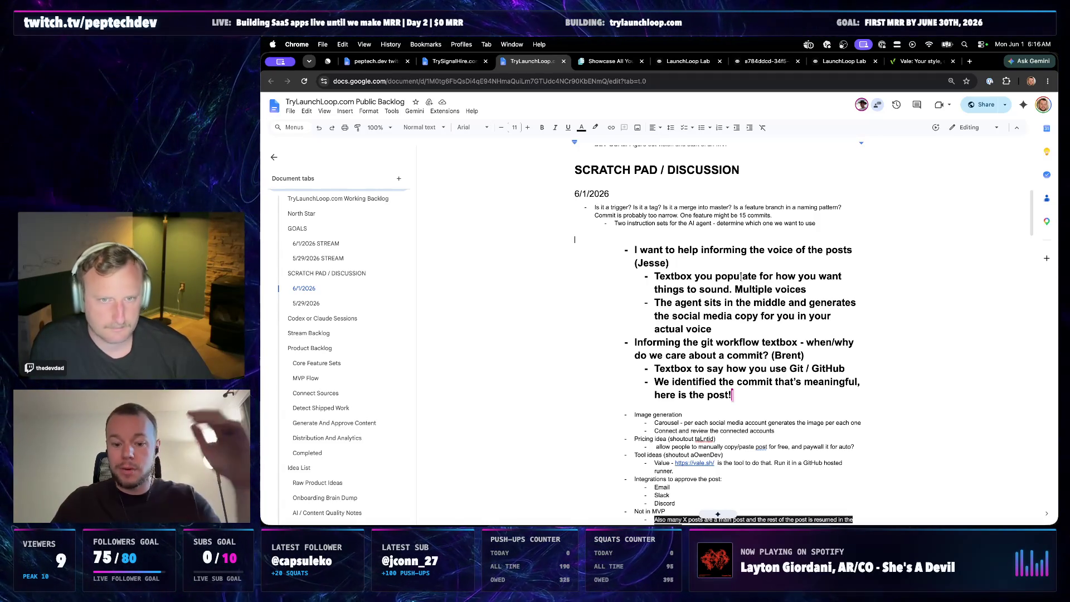
scroll(747, 244, down, 1)
scroll(747, 243, down, 2)
scroll(743, 376, down, 2)
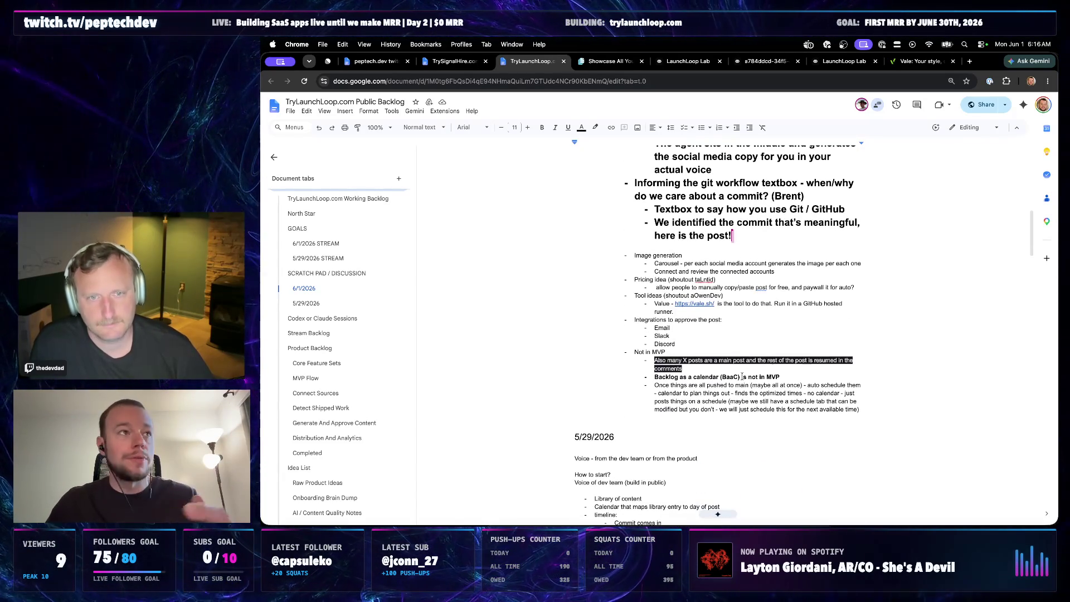
scroll(742, 377, up, 2)
scroll(759, 327, up, 1)
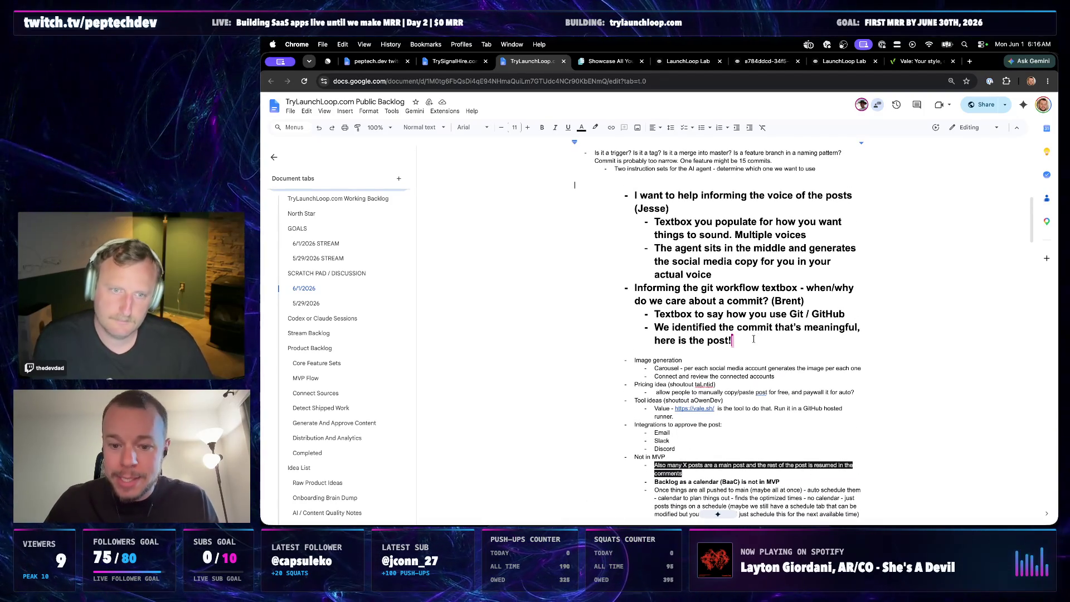
drag(748, 339, 664, 208)
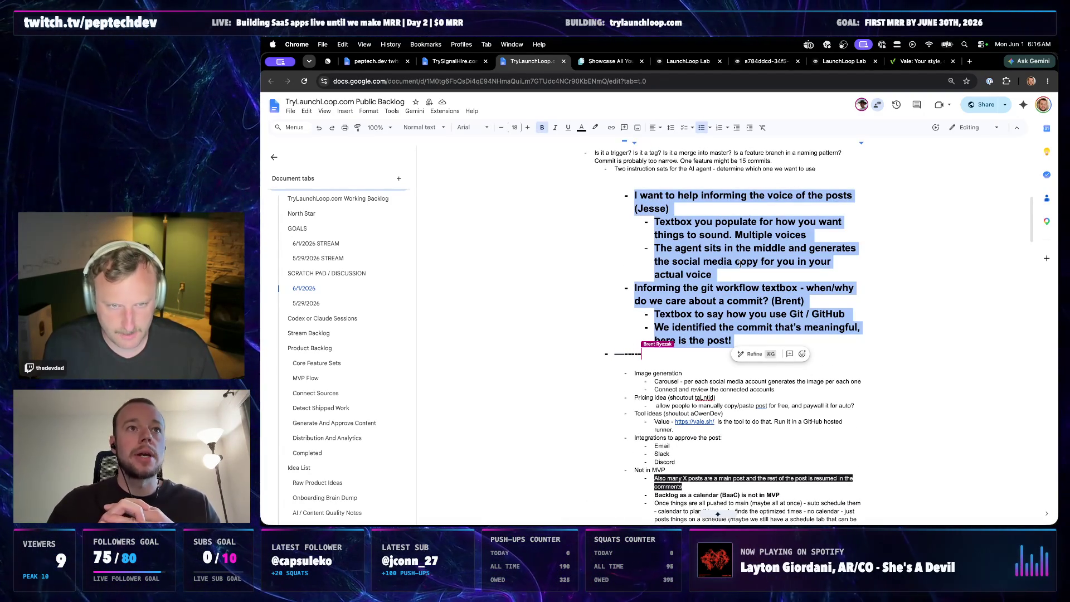
scroll(739, 264, up, 2)
- Place the insertion point on the empty line above the voice bullets
click(650, 237)
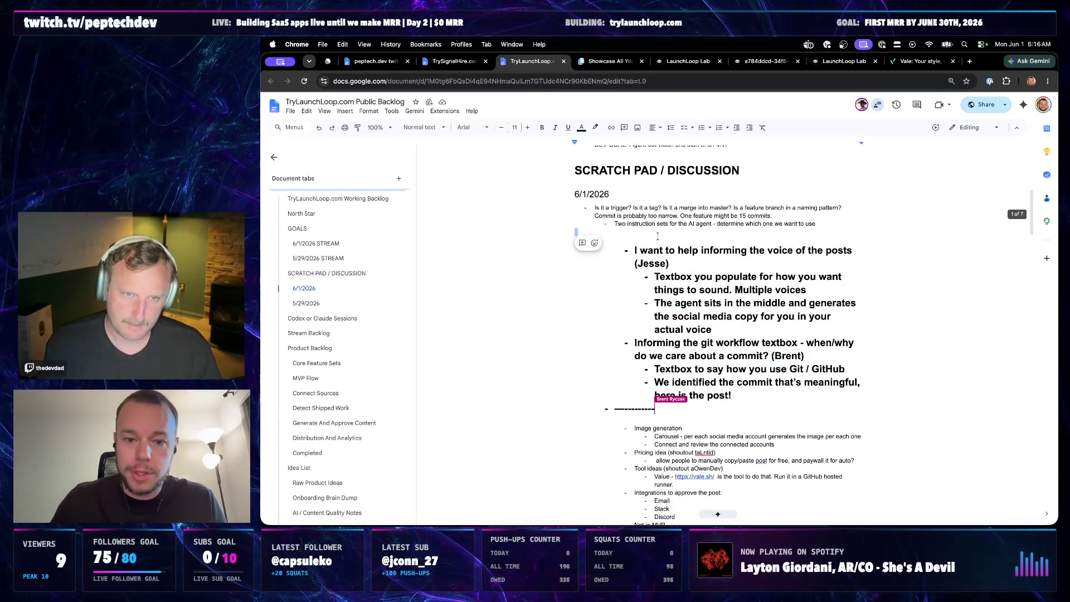
- Add a bold 24-point MVP heading above the bullets
key(Return)
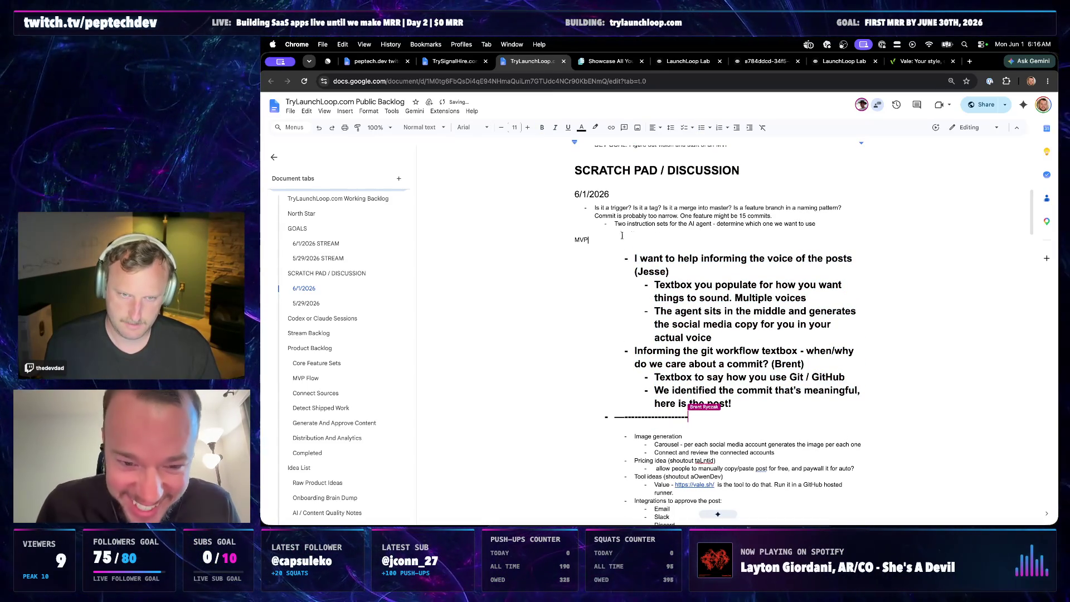
key(ctrl+b)
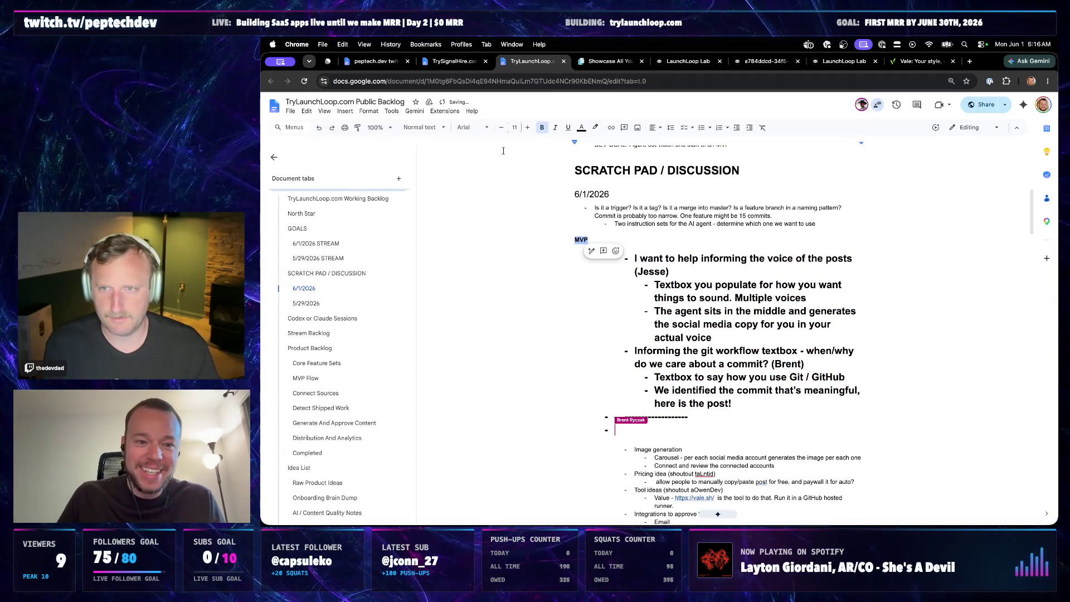
click(514, 127)
click(516, 235)
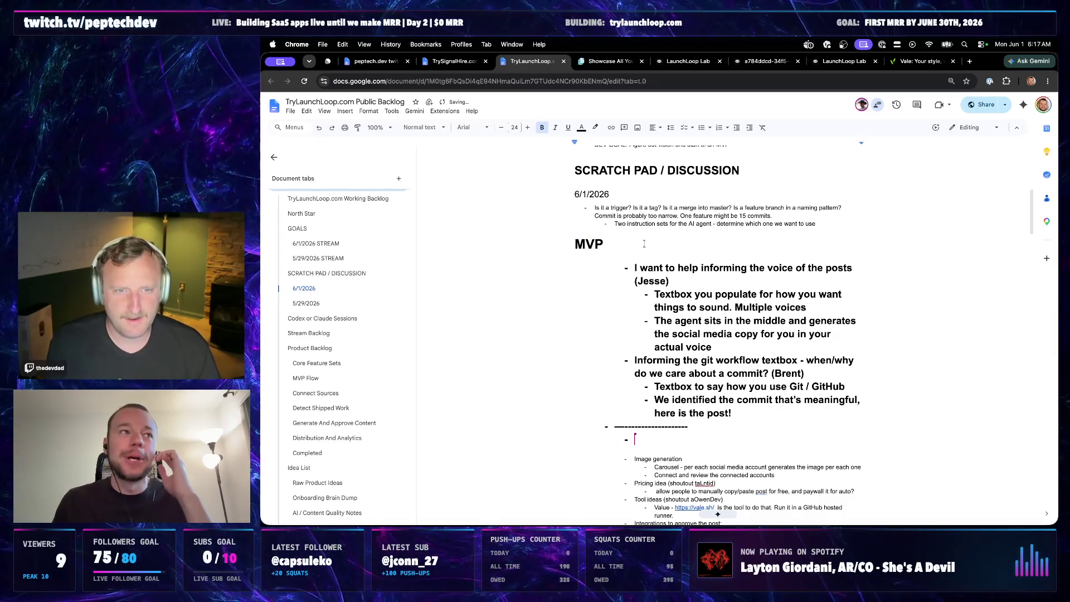
key(Return)
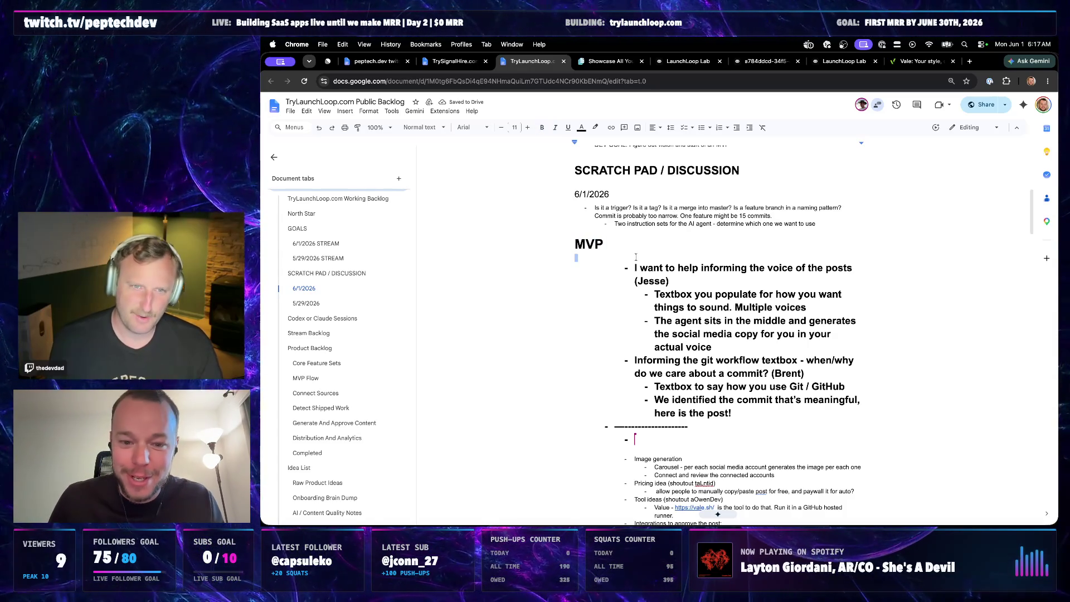
key(BackSpace)
drag(605, 245, 551, 250)
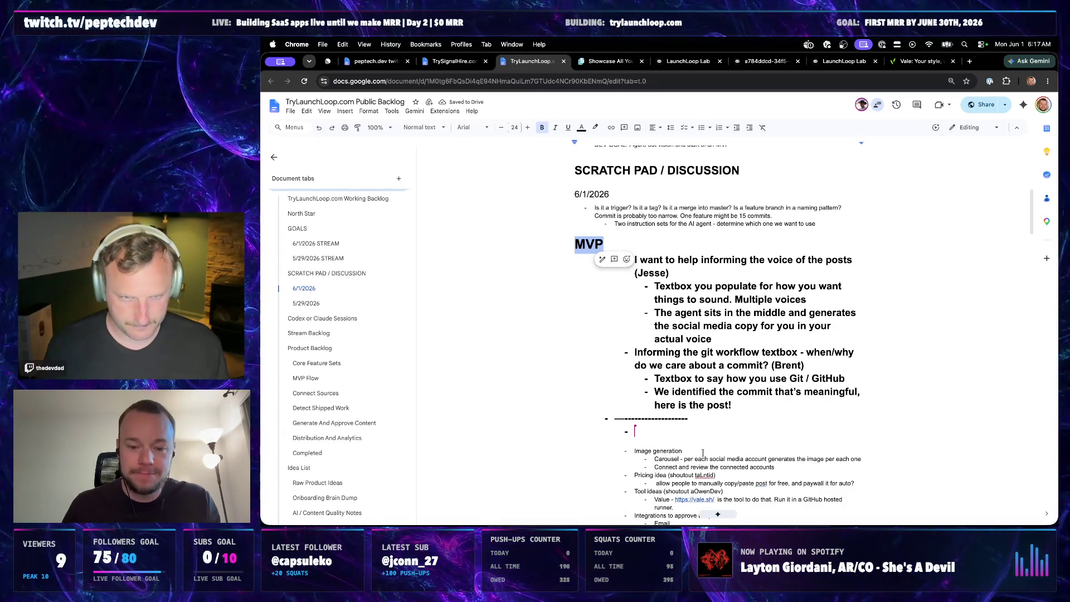
- Move the voice and git workflow bullets two levels left under the MVP heading
click(672, 393)
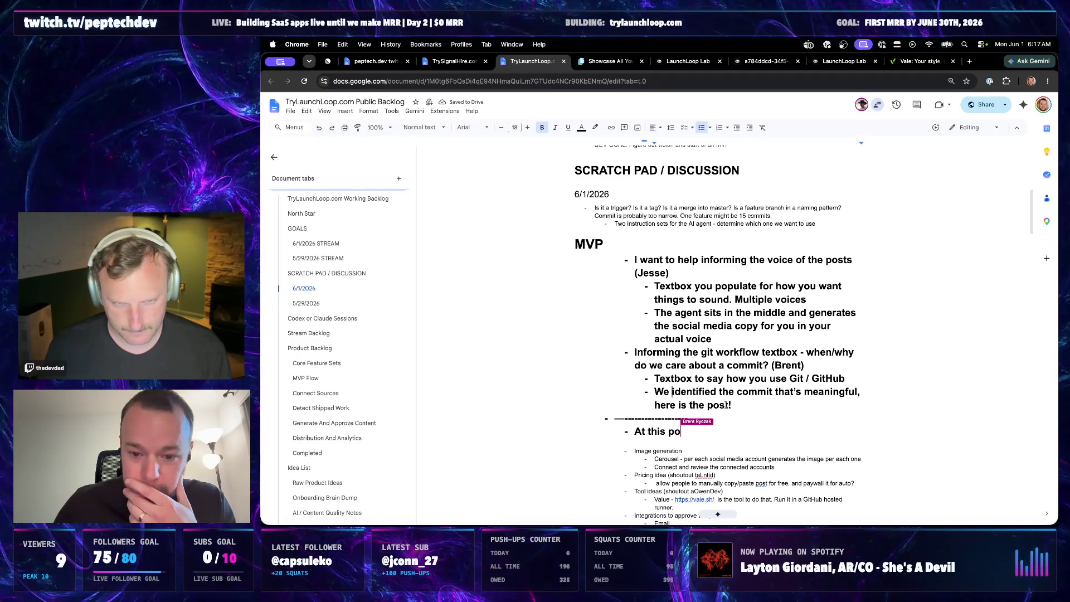
drag(725, 404, 599, 267)
key(shift+Tab)
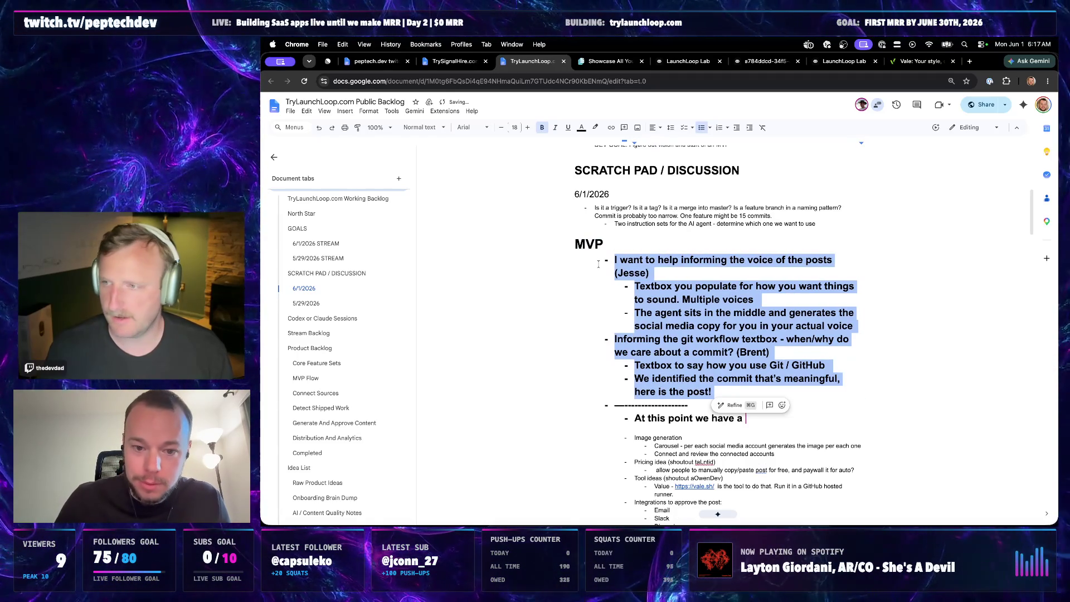
key(shift+Tab)
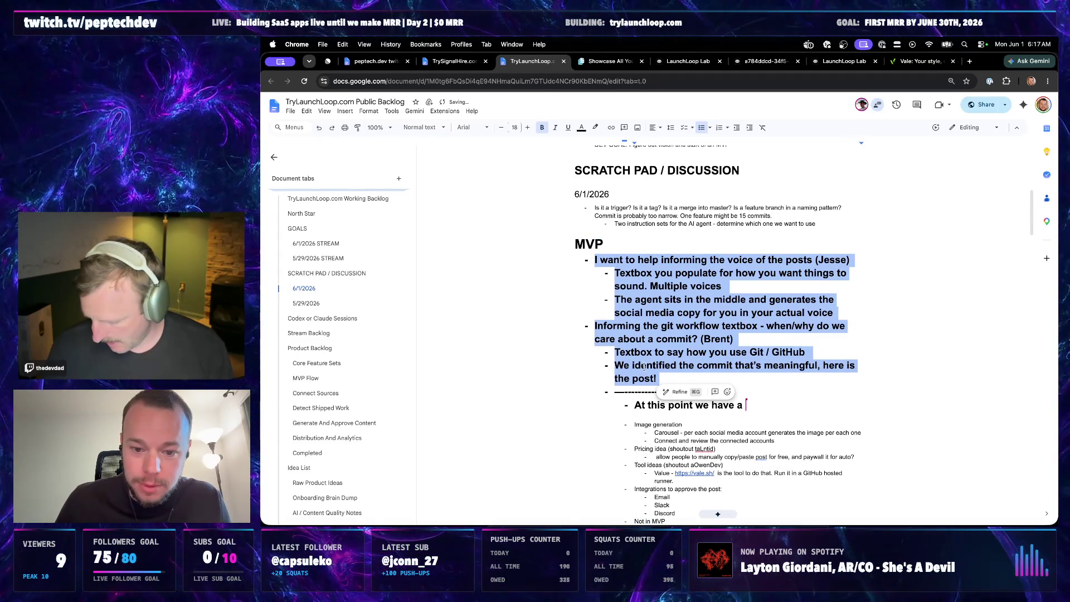
click(648, 366)
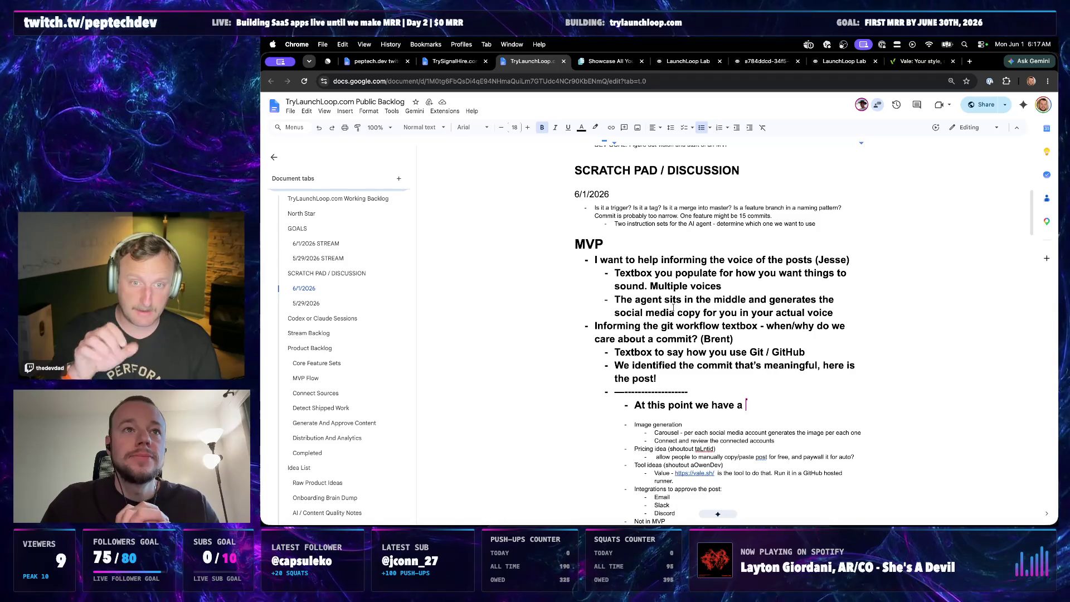
drag(603, 244, 631, 247)
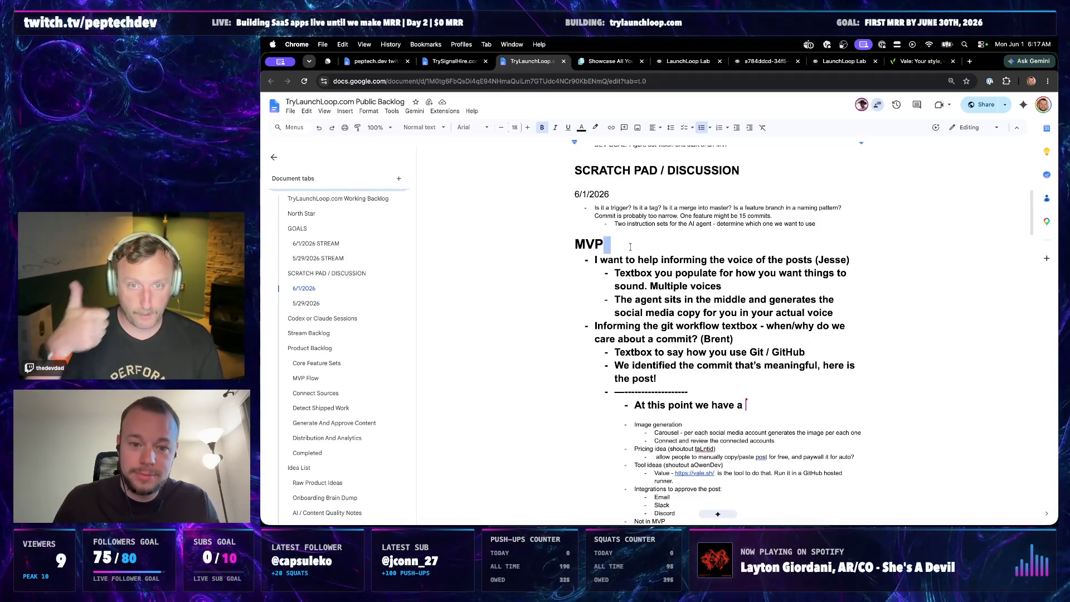
text(- DO NOT)
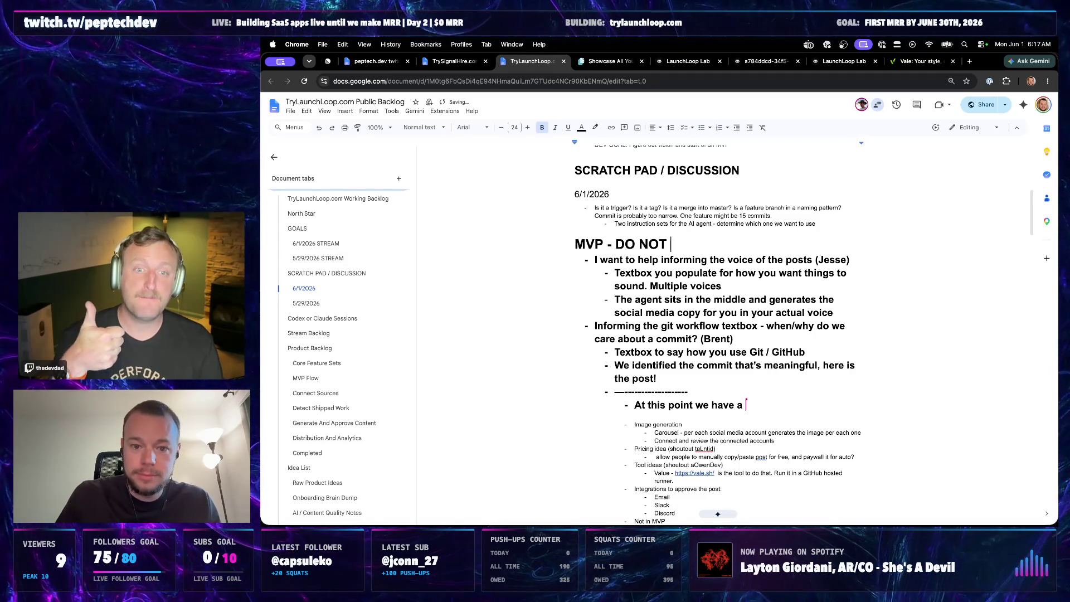
text(BUT THIS)
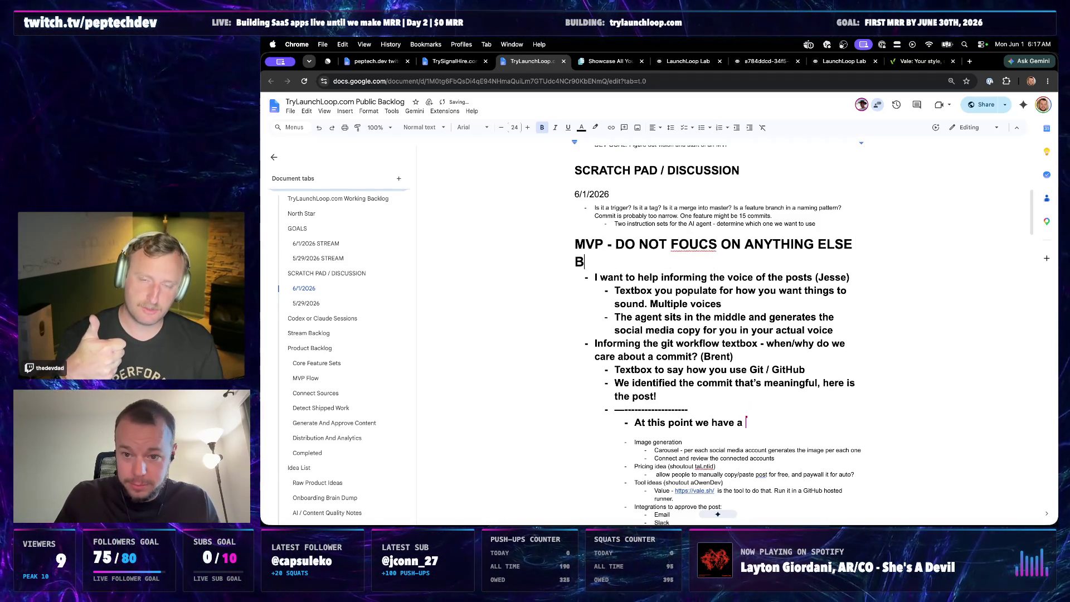
- Accept the FOCUS spelling fix in the heading and select 'I want to help'
click(680, 245)
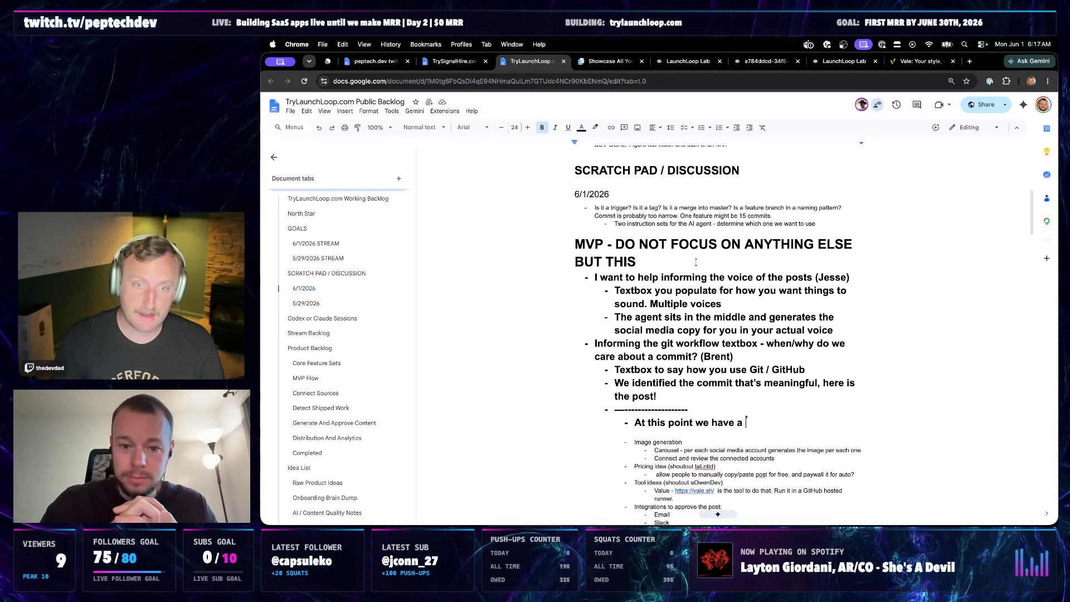
click(695, 262)
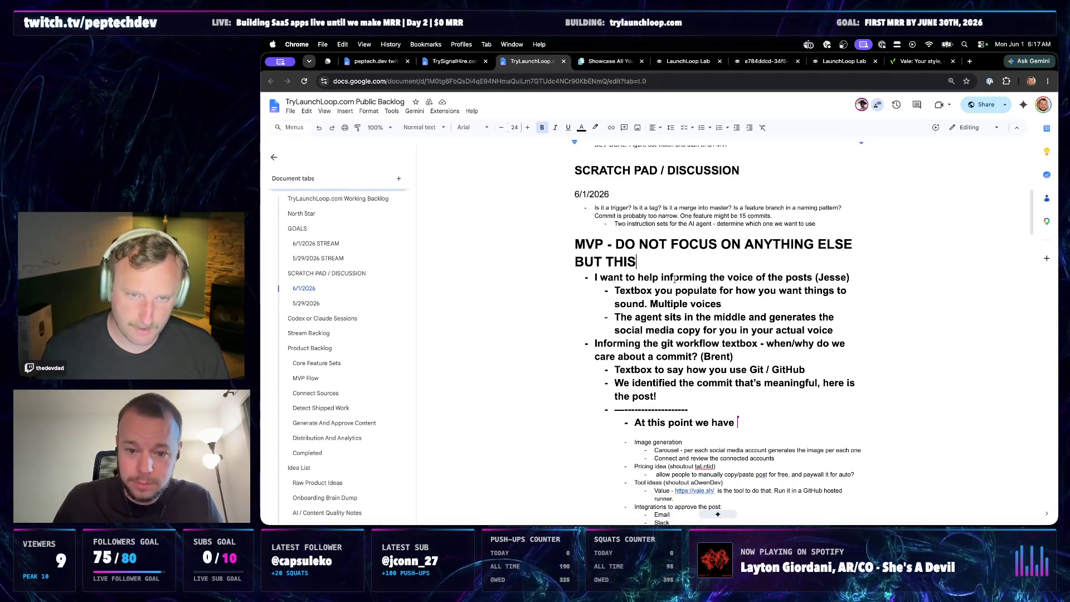
drag(661, 278, 581, 279)
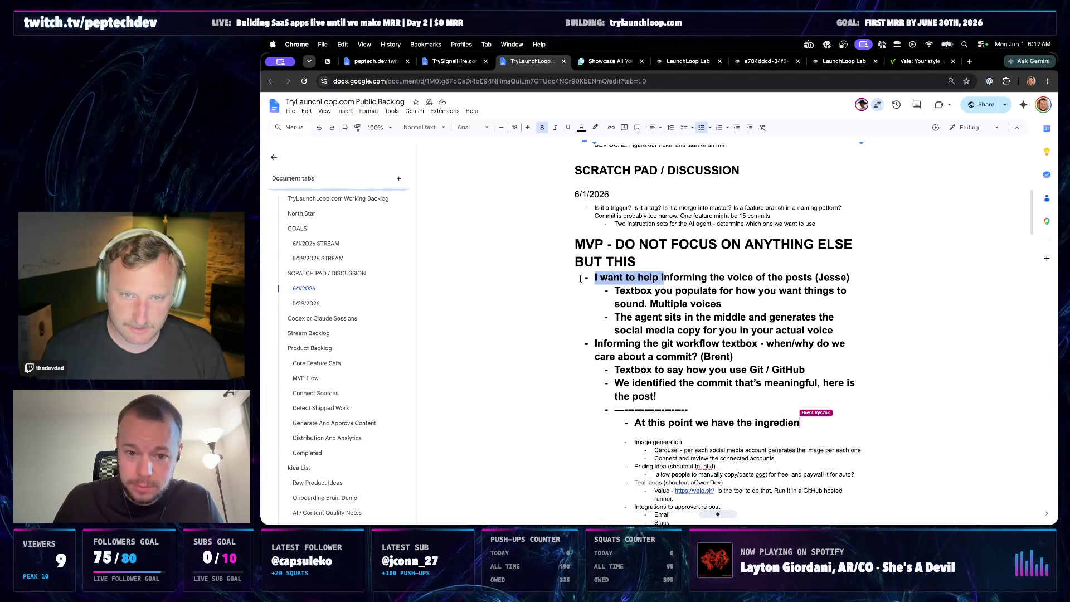
- Delete 'I want to help' so the bullet reads 'Informing the voice of the posts (Jesse)'
key(BackSpace)
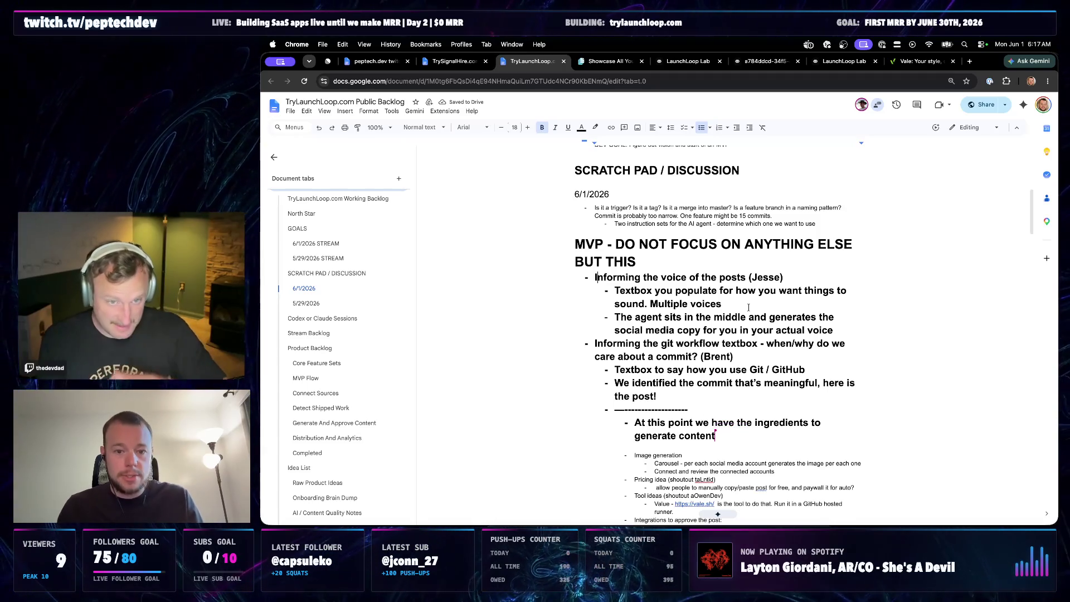
click(659, 260)
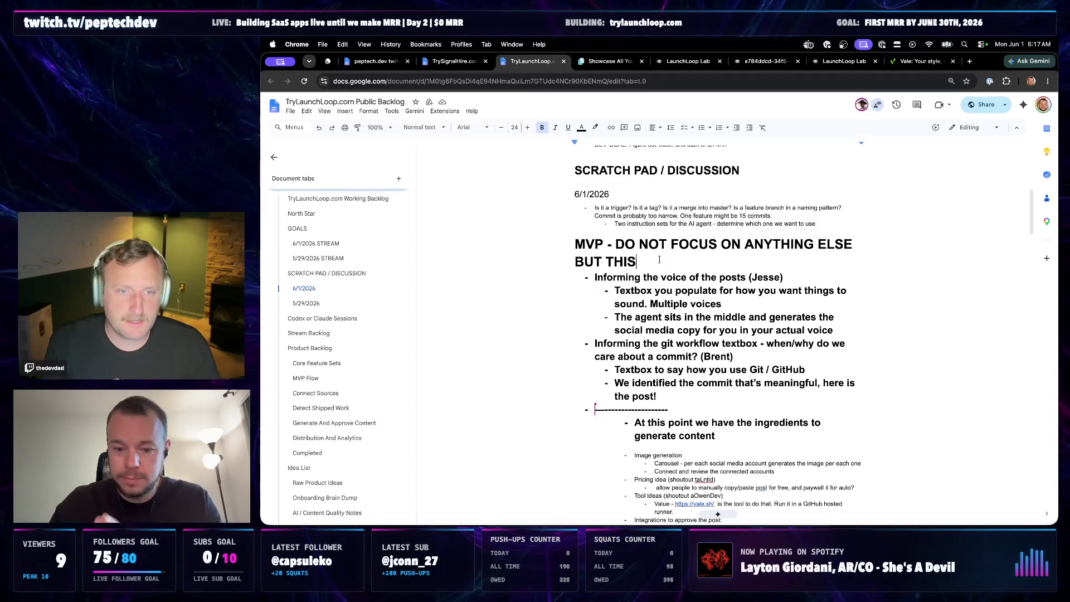
scroll(686, 301, down, 3)
scroll(706, 339, down, 2)
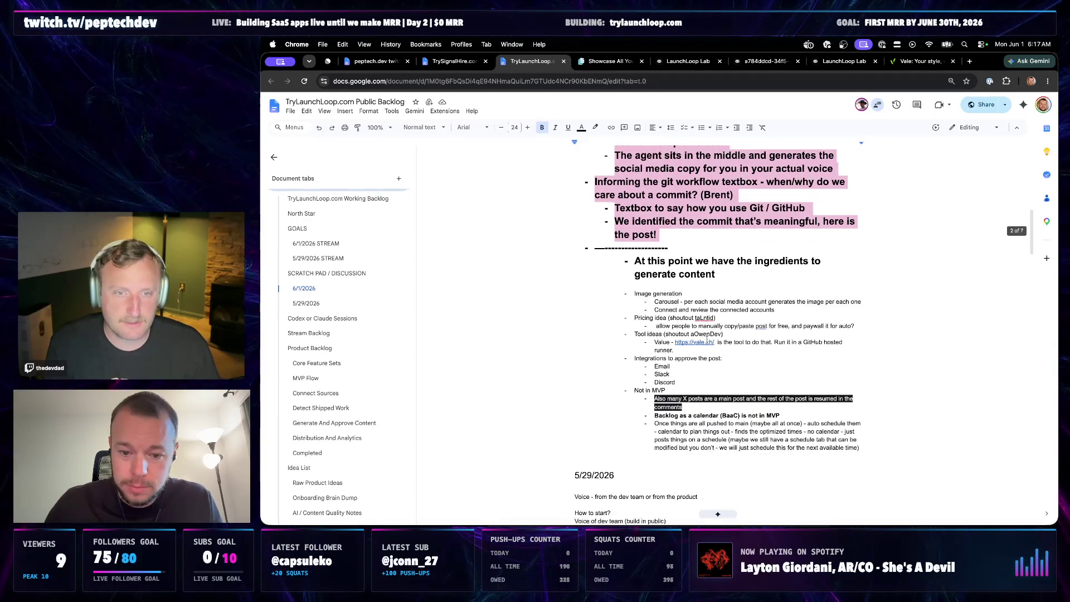
scroll(705, 367, up, 5)
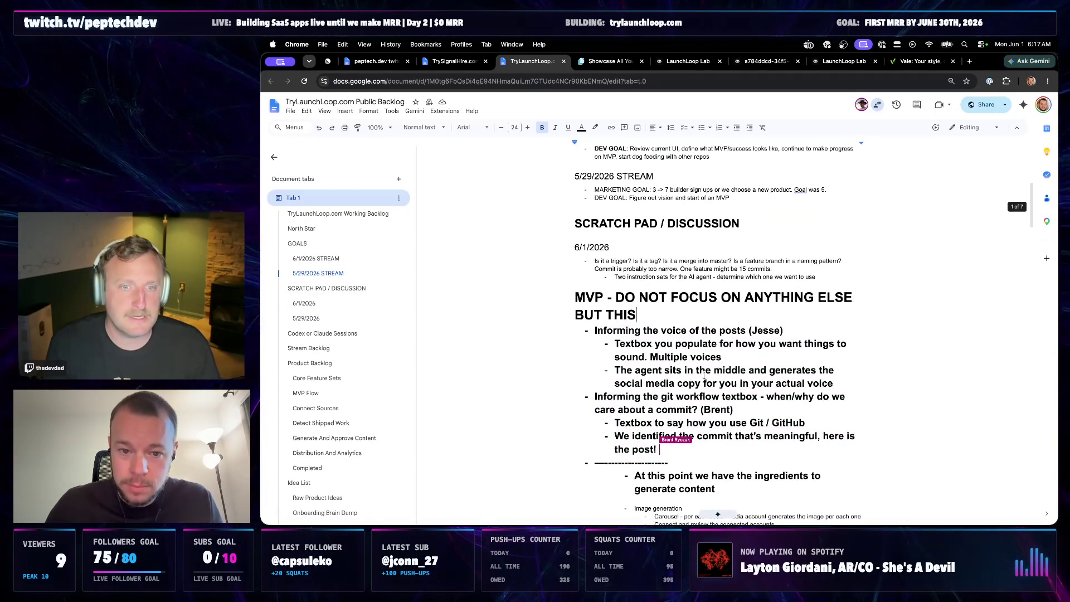
scroll(710, 352, down, 1)
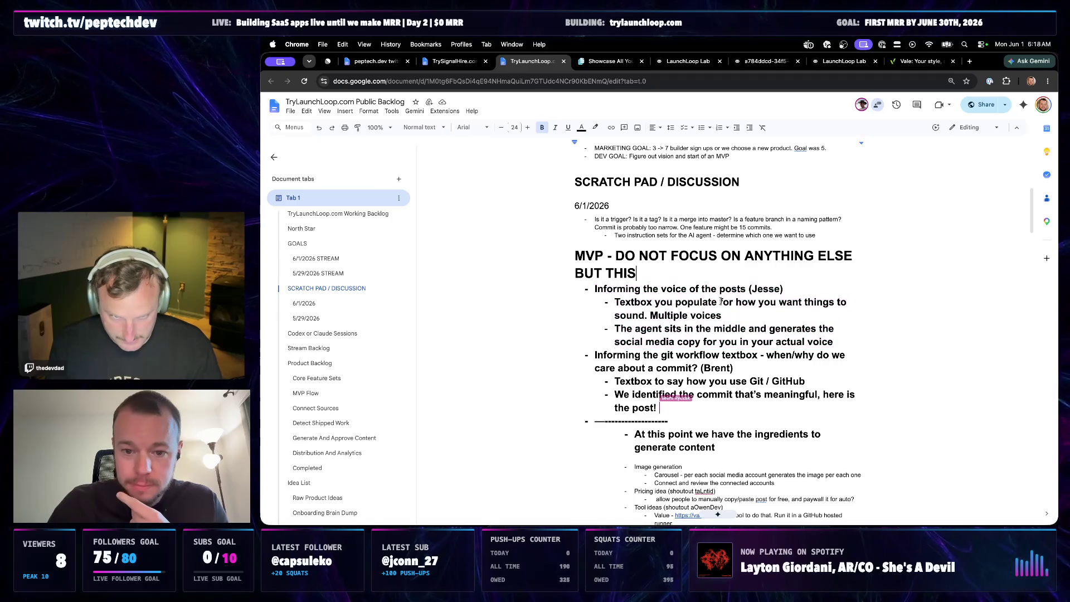
- Extend the bullet to 'Multiple voices per social media platform?' and start a new sub-bullet
click(730, 317)
text(per platfomr)
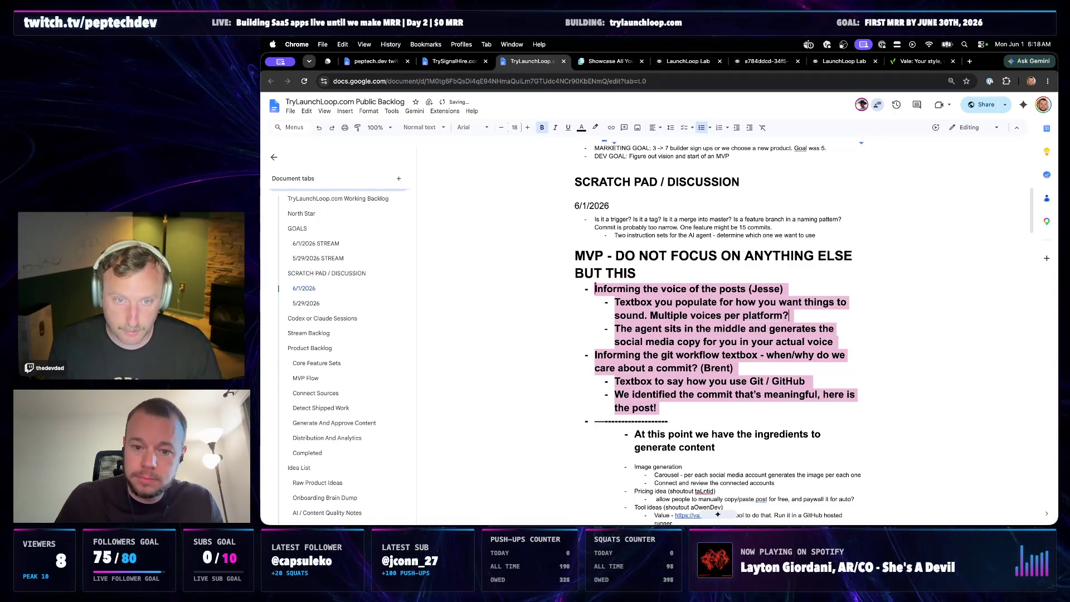
key(BackSpace)
key(BackSpace)
key(BackSpace)
text(social media pla)
text(t)
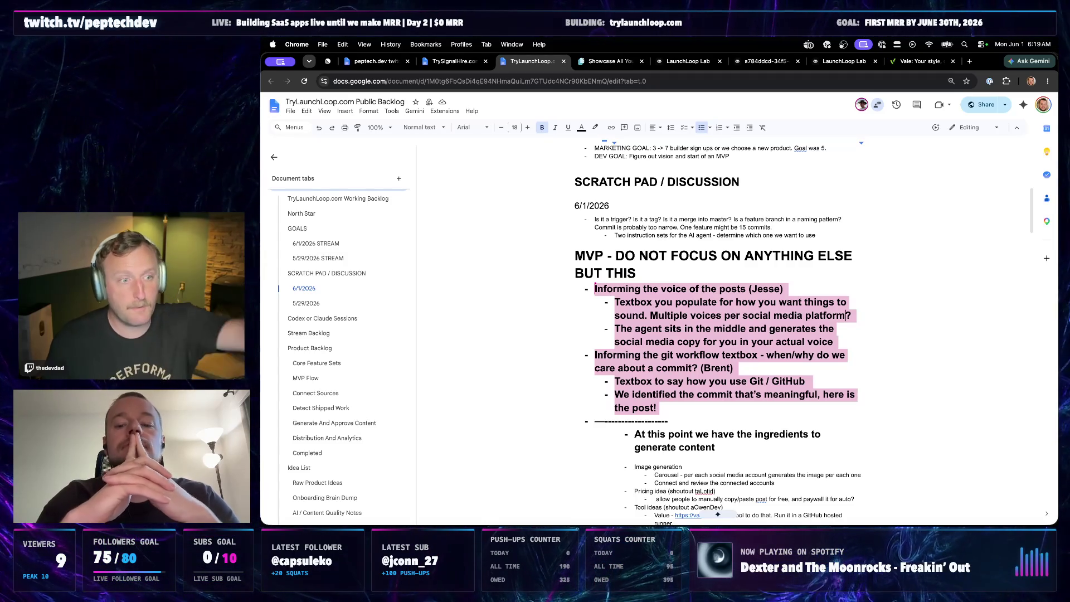
key(Return)
text(Does a voice tie to multiple )
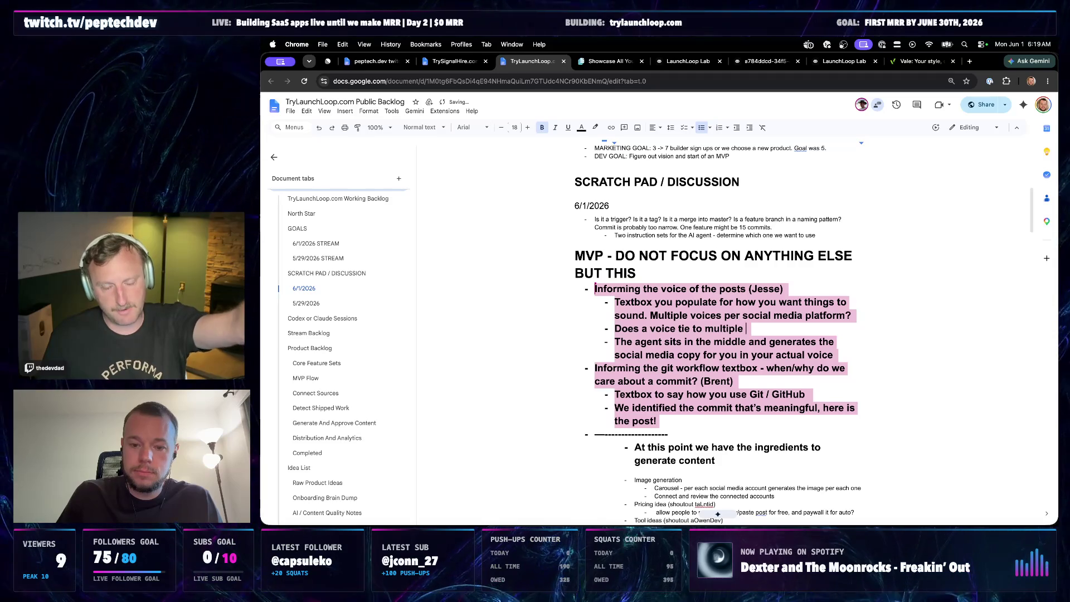
text(projects? DOes my)
- Write the 'Is my voice the same for each project?' question, fixing typos along the way
key(BackSpace)
key(BackSpace)
key(BackSpace)
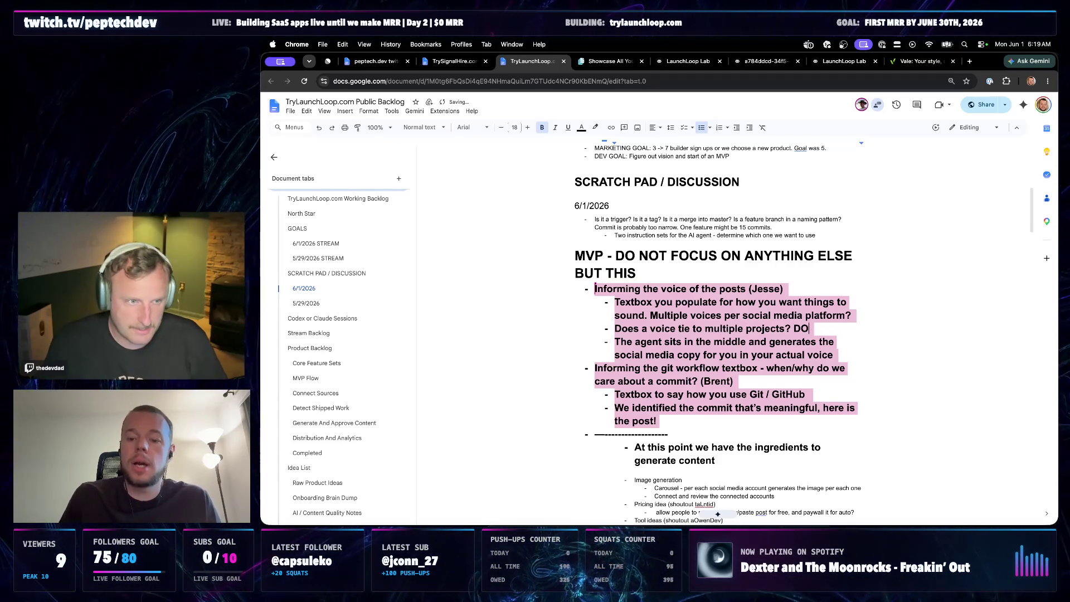
key(BackSpace)
text(oes my voice)
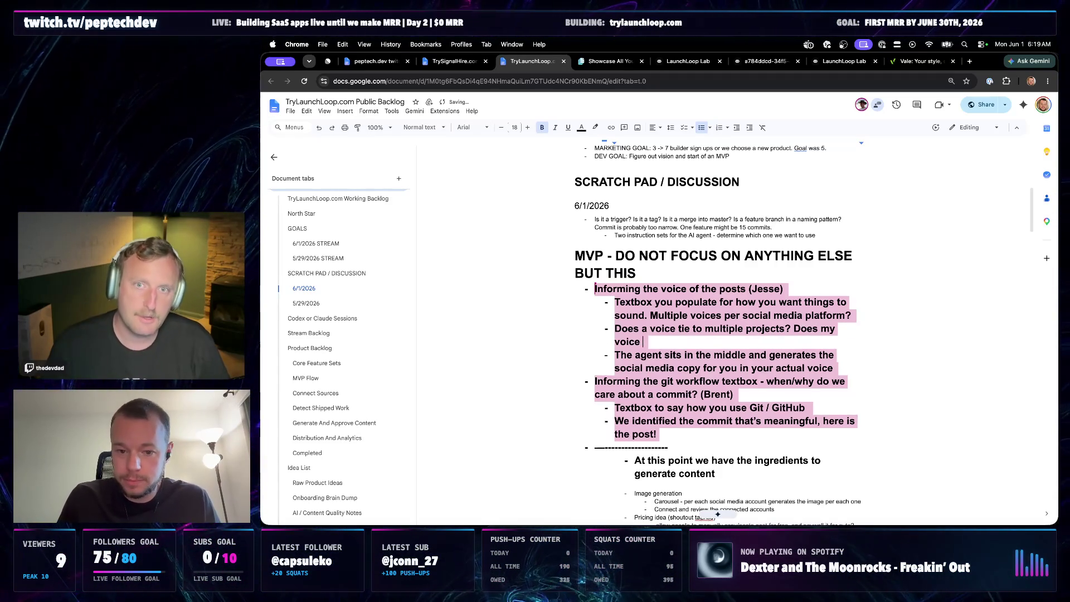
key(BackSpace)
key(BackSpace)
key(BackSpace)
key(BackSpace)
key(BackSpace)
text(Is my voice)
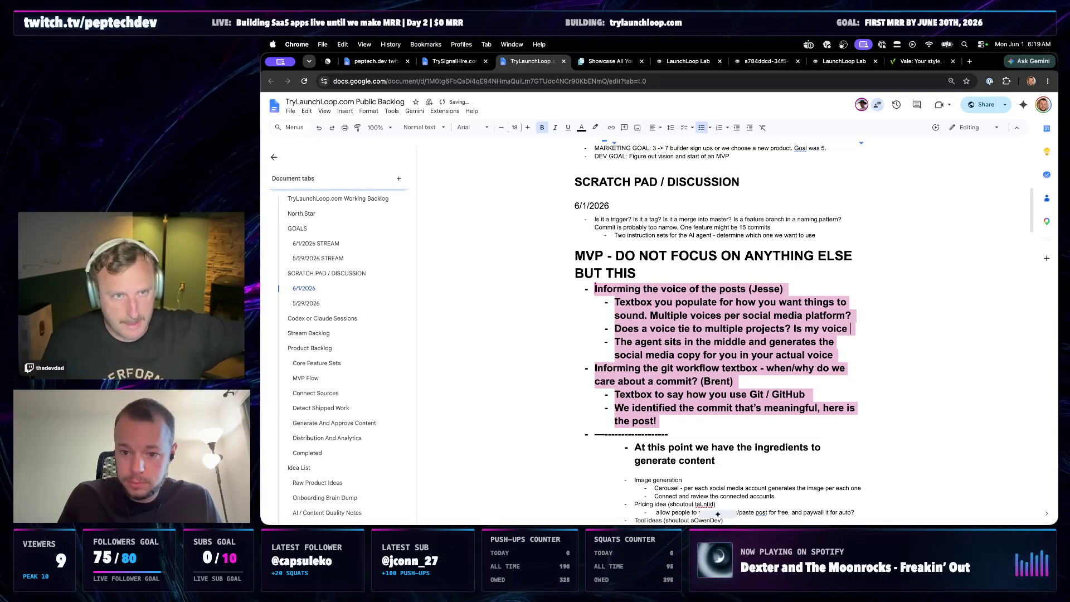
text( the smefor ea)
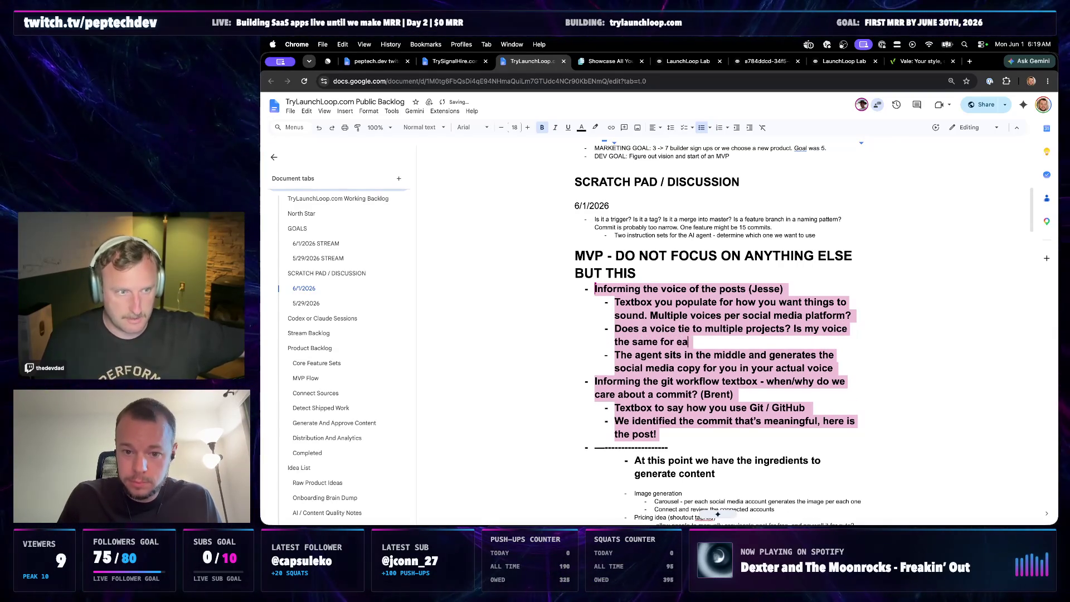
text(ch project?)
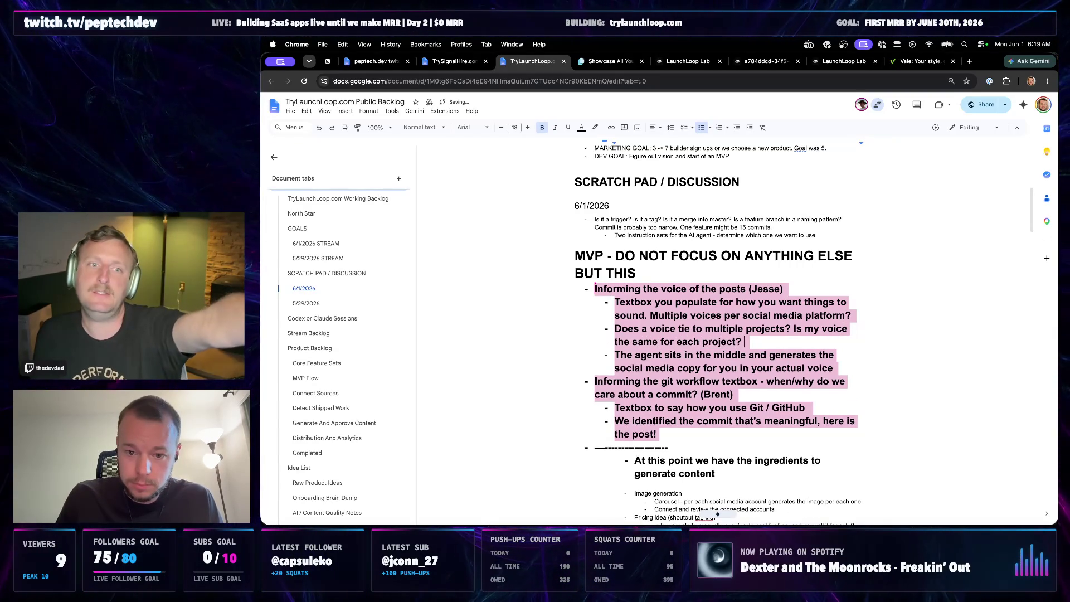
key(Return)
key(BackSpace)
key(BackSpace)
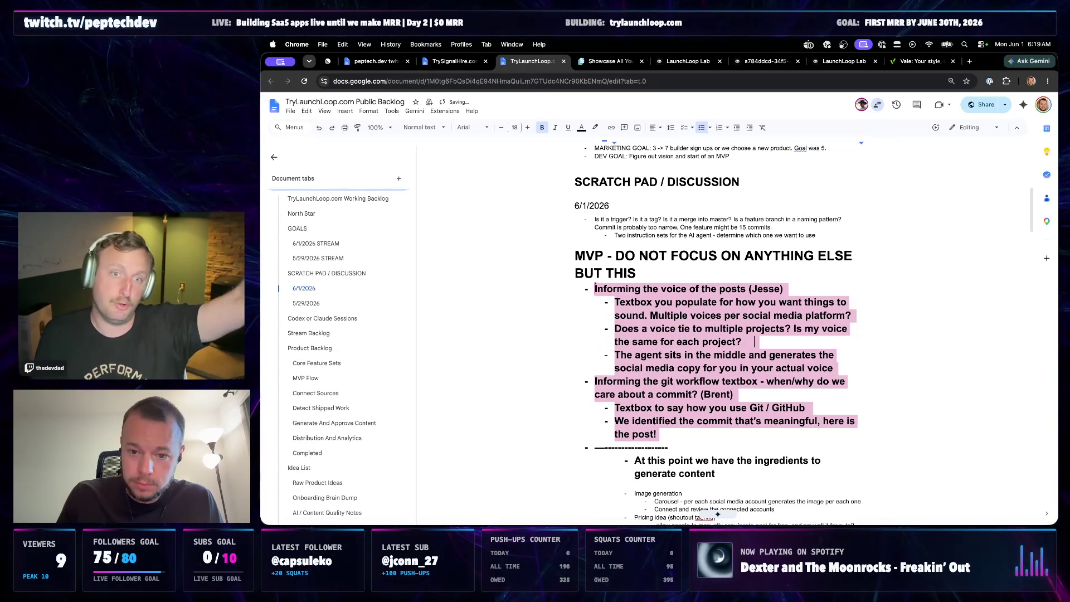
text(Th)
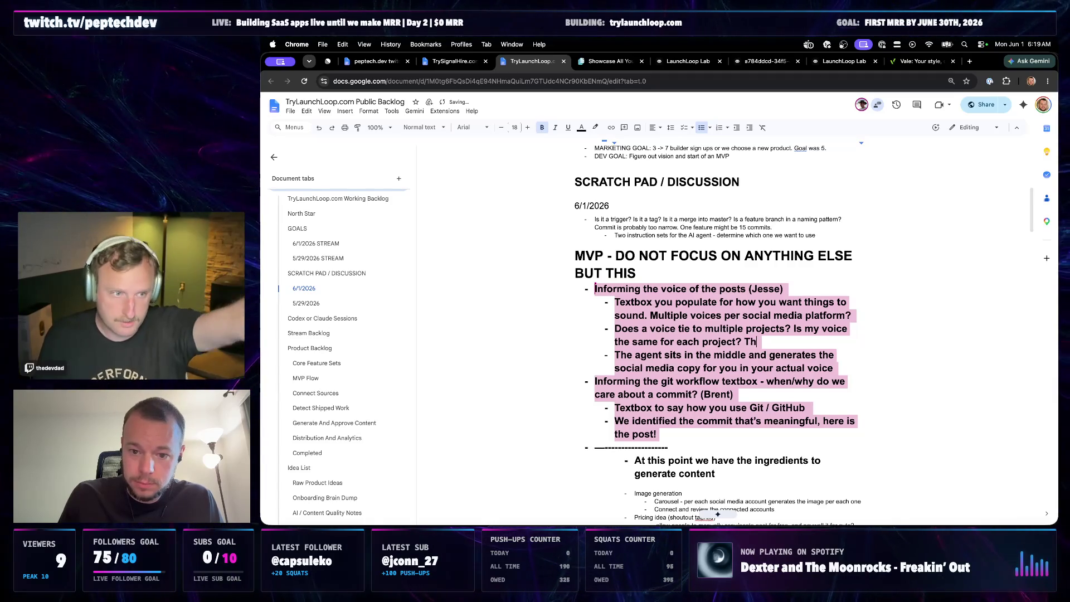
key(BackSpace)
key(BackSpace)
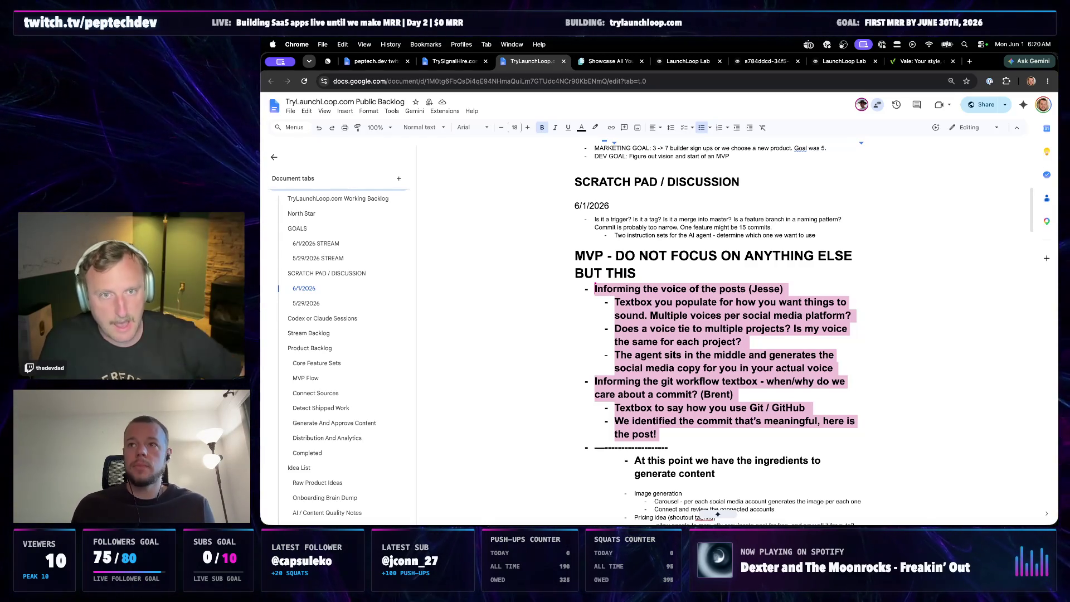
key(Left)
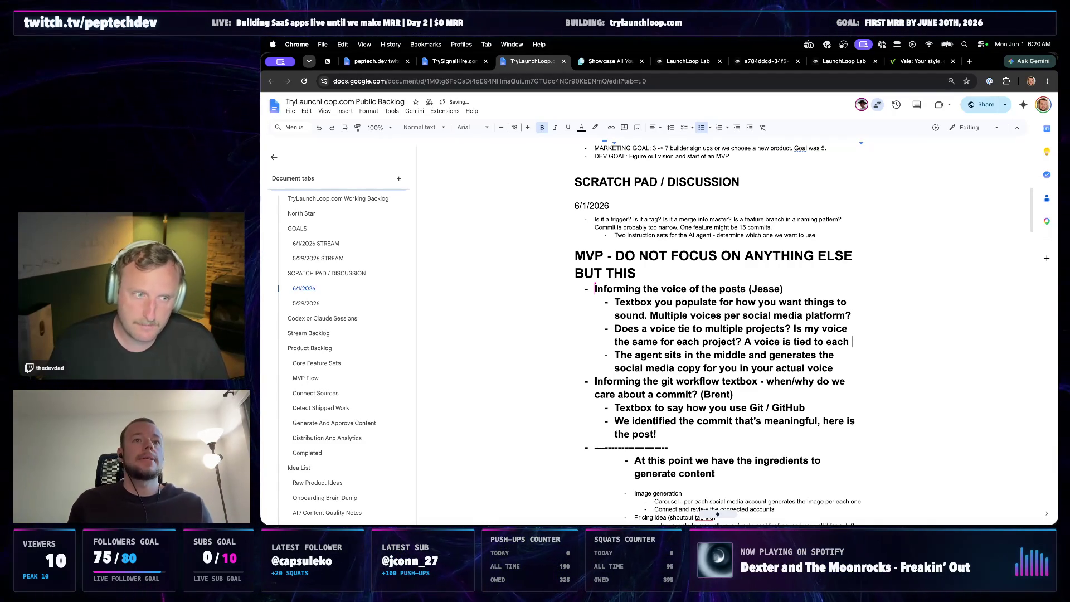
text(to each platform.)
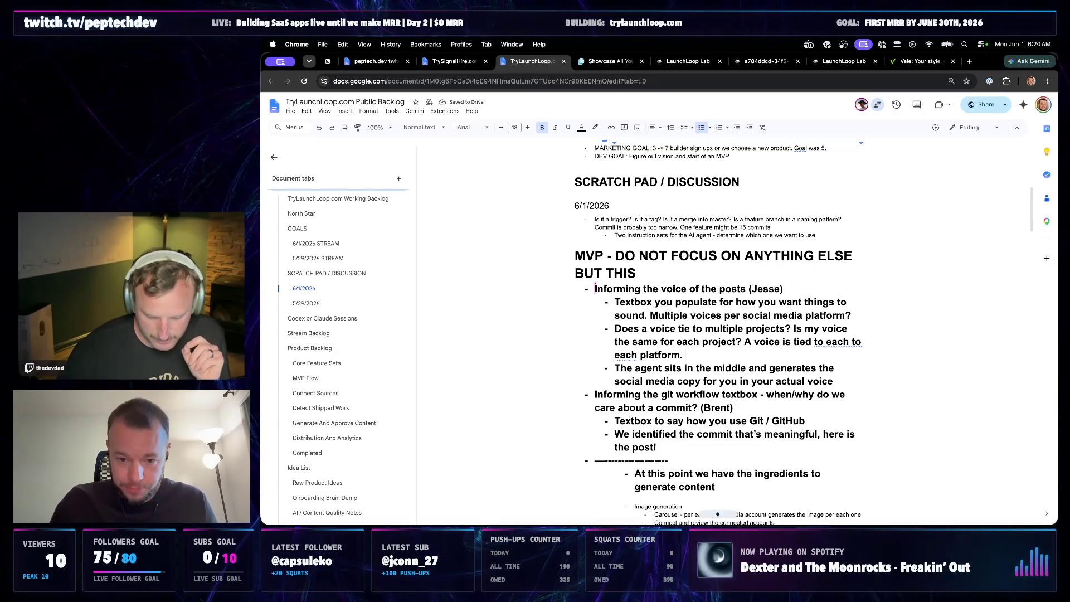
- Fix the duplicated 'to each' wording and add 'the' between Scan and last 50 posts
click(850, 341)
key(Delete)
key(Delete)
key(Delete)
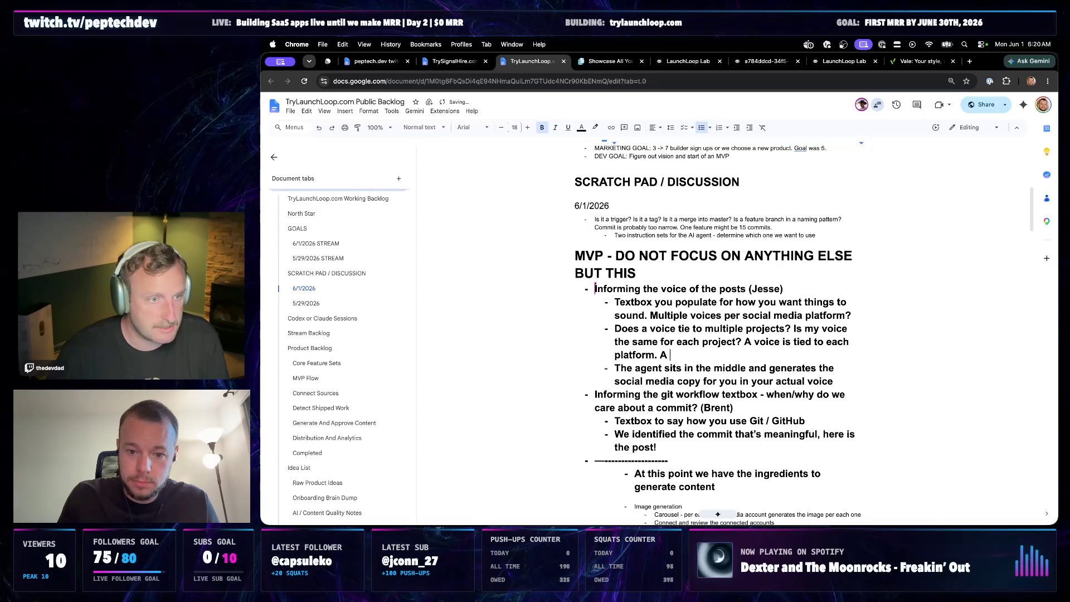
text(can last 50 posts and auto-assum)
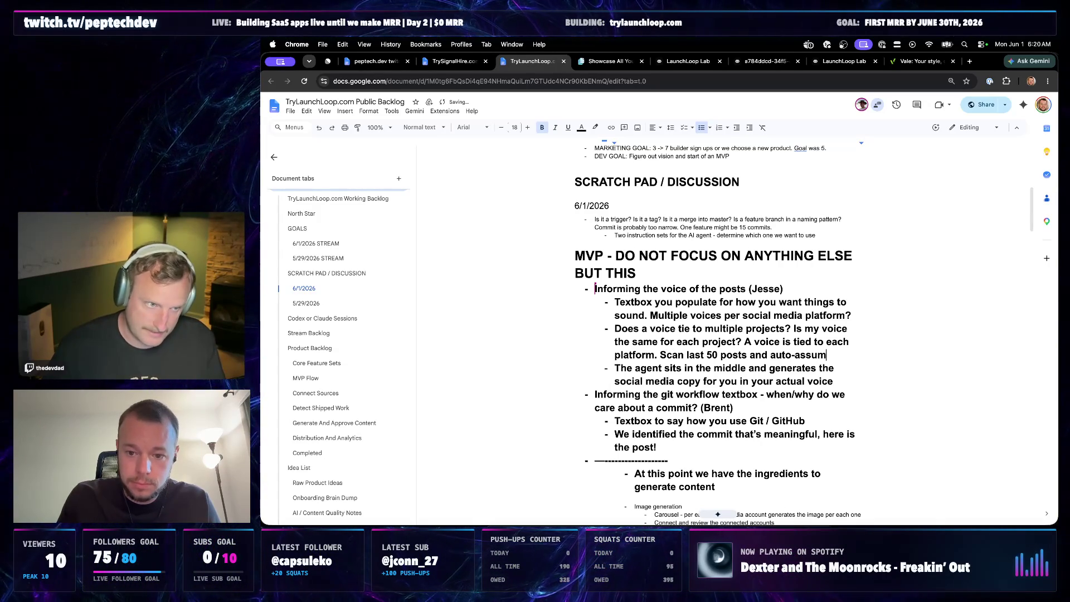
text(e the voice.)
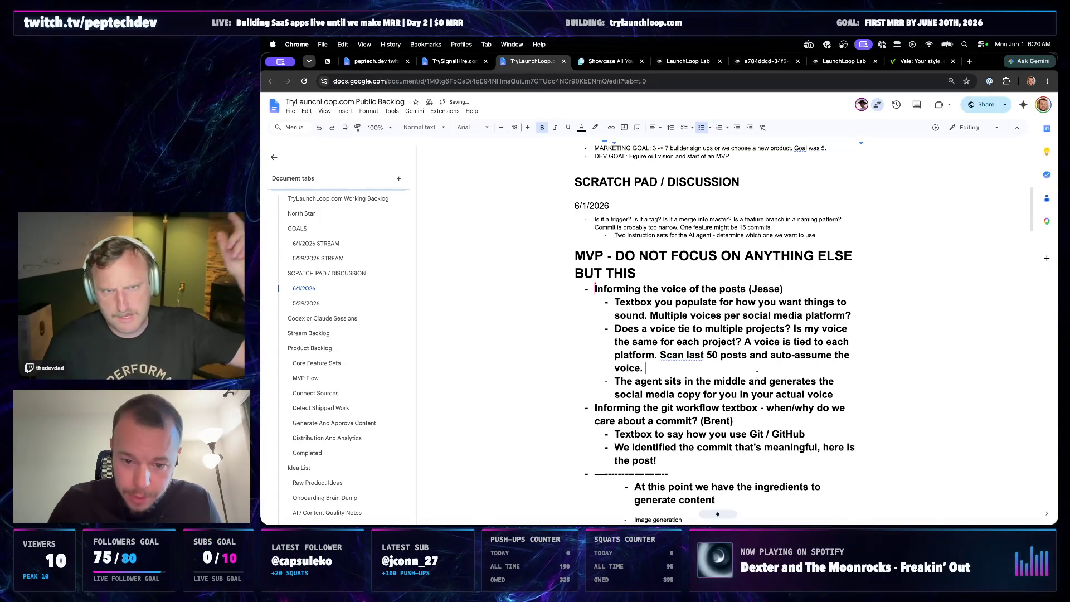
click(682, 356)
text(the)
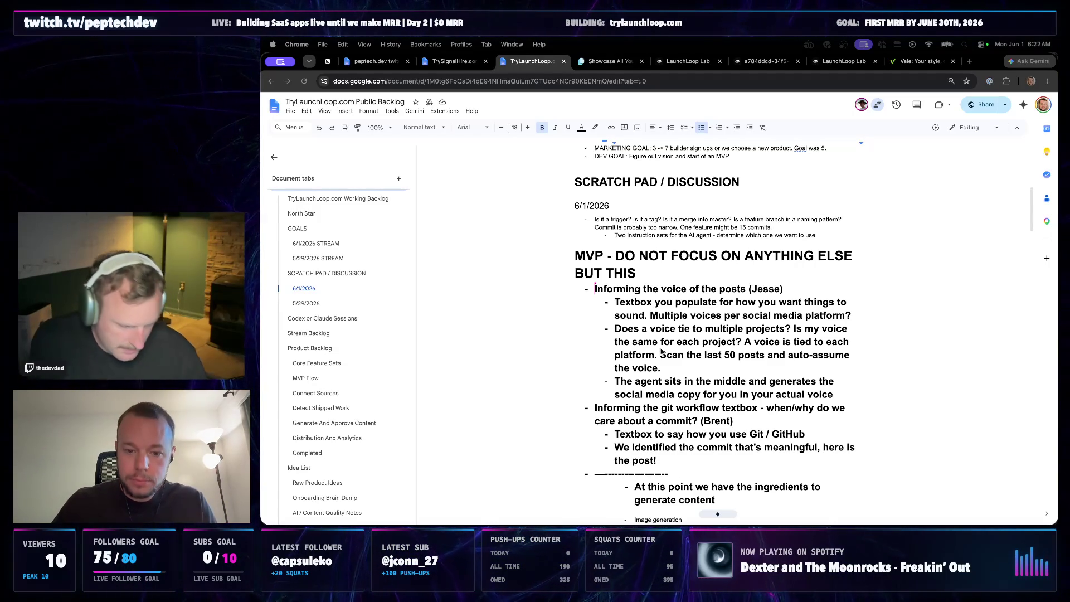
- Add 'Perhaps we ask the user ~5 questions to help inform the voice?' after 'the voice.'
click(669, 367)
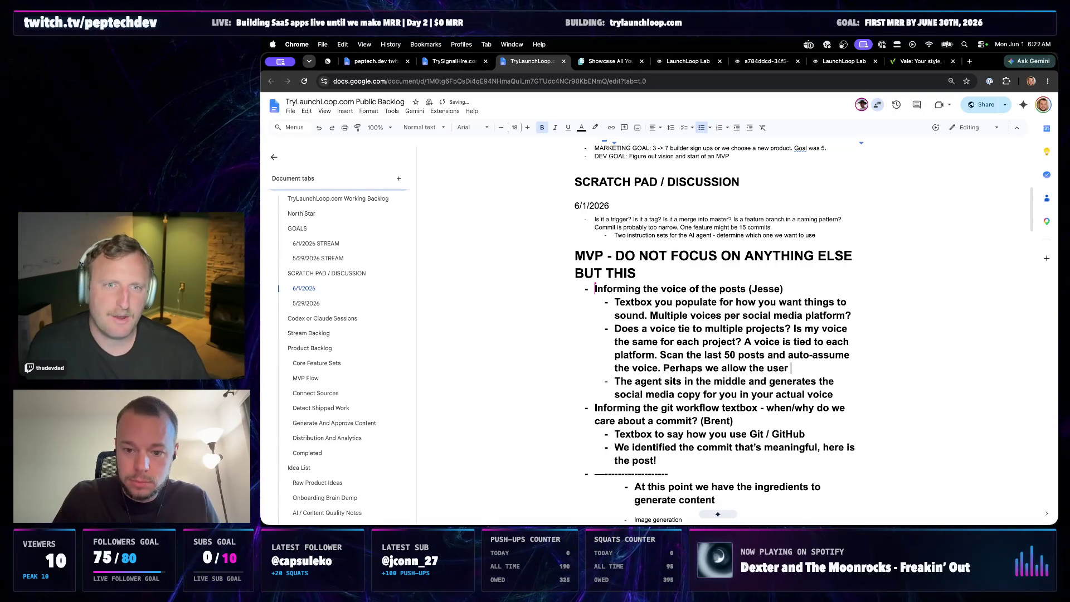
key(BackSpace)
key(BackSpace)
key(BackSpace)
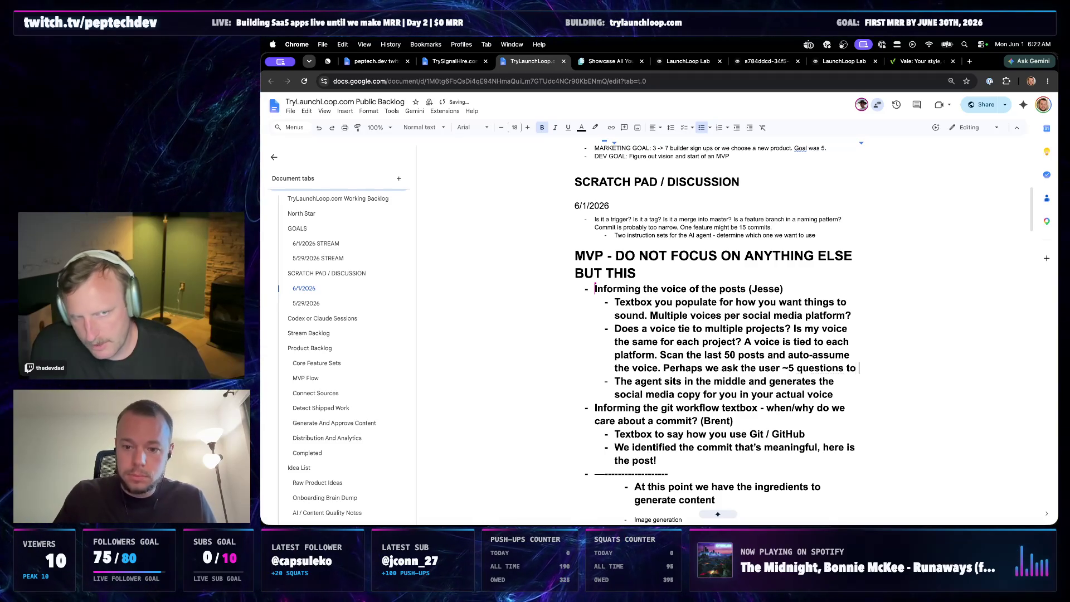
text(help inform the voice?)
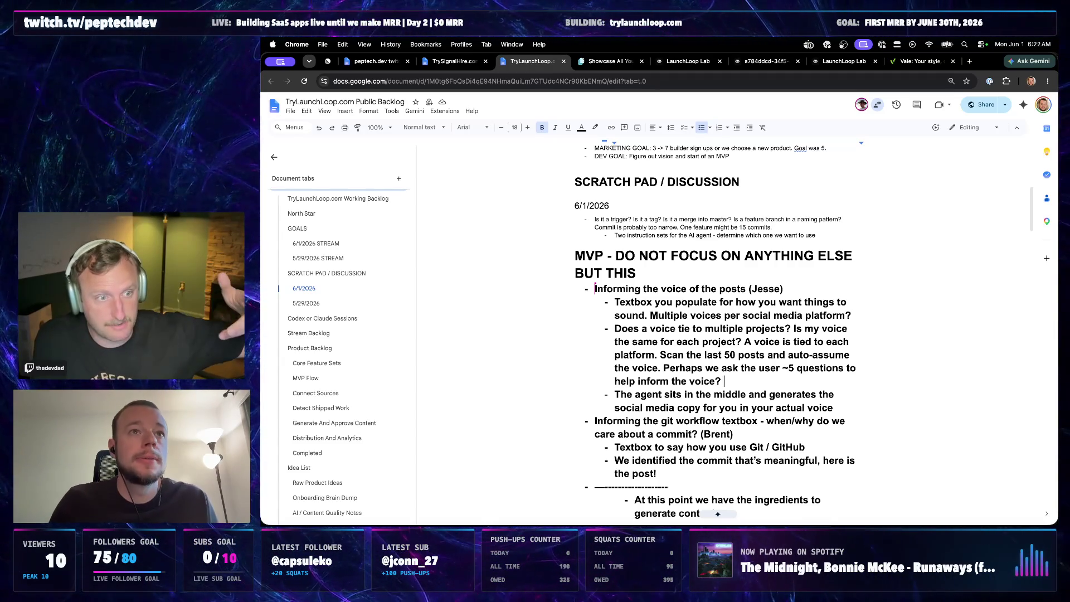
- Add the nested note 'We might have two voices - one voice for the brand and one for the personal?' and start the next point
key(Return)
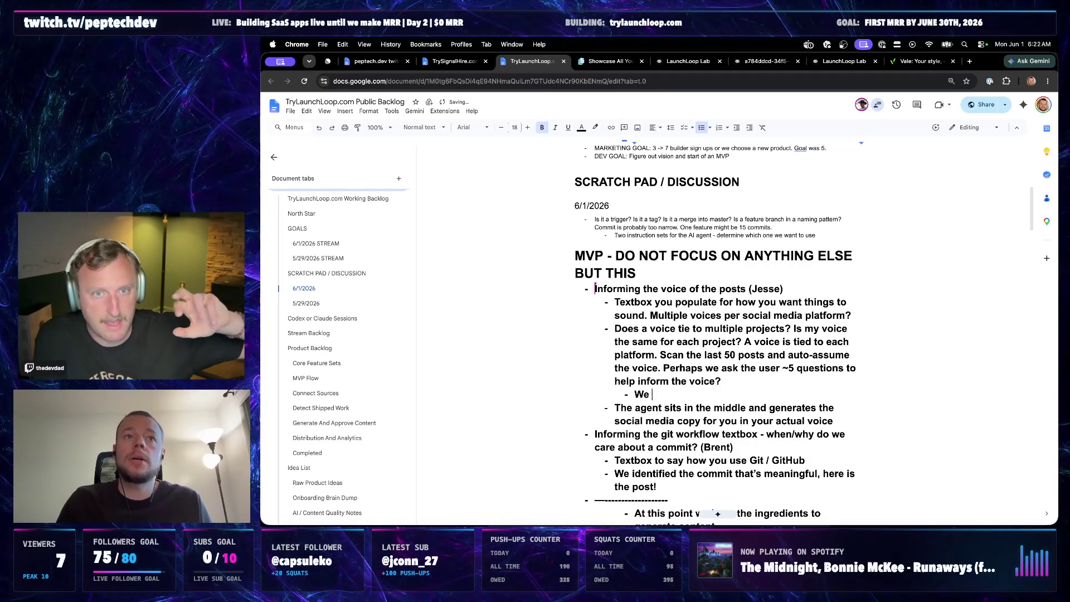
text(might hae)
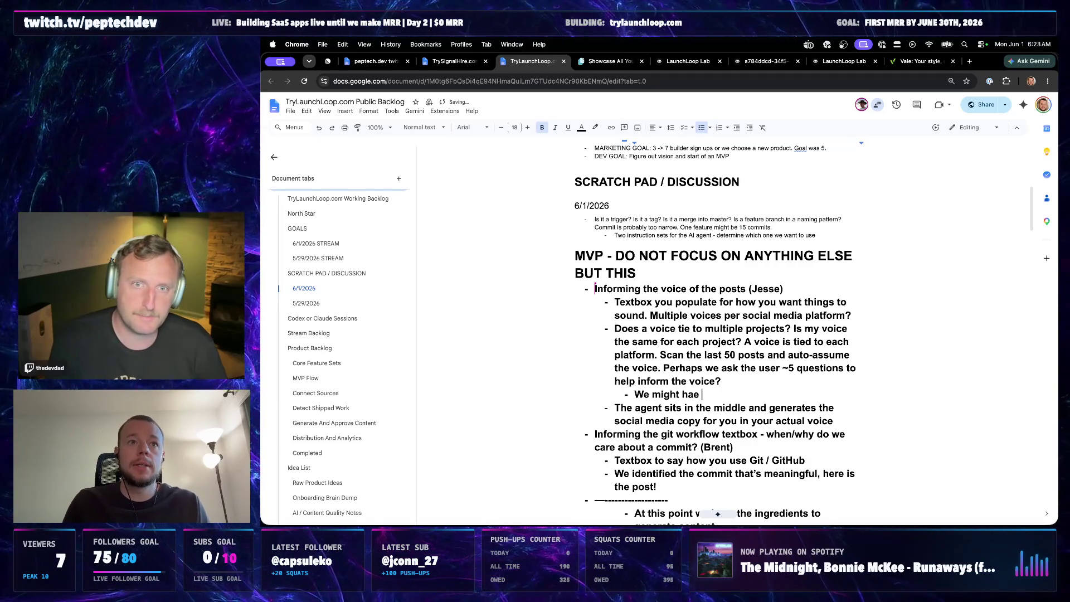
key(BackSpace)
key(BackSpace)
key(BackSpace)
text(ve two )
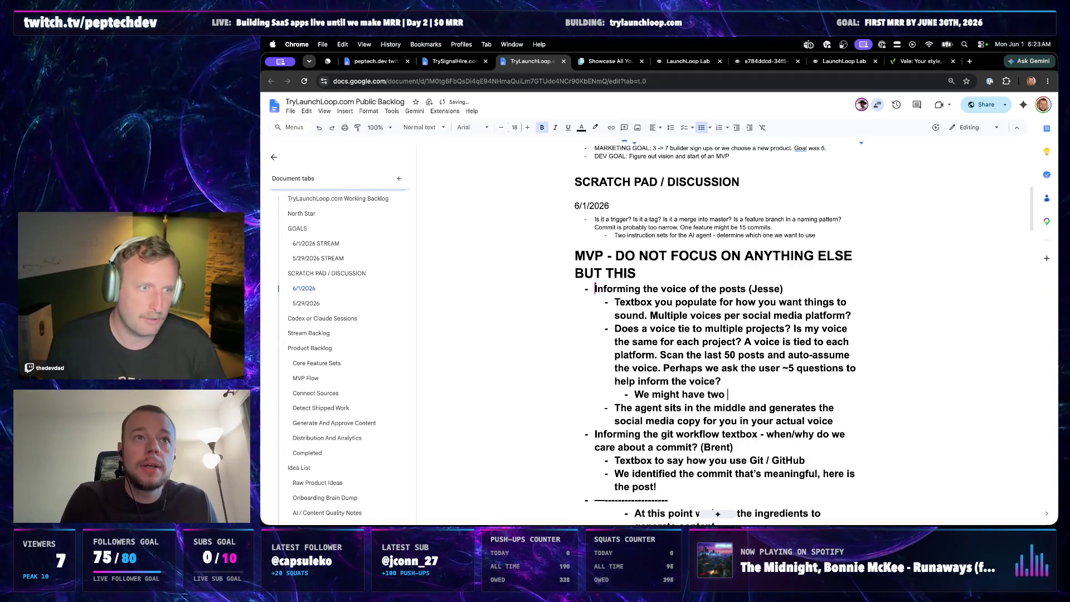
text(posts - )
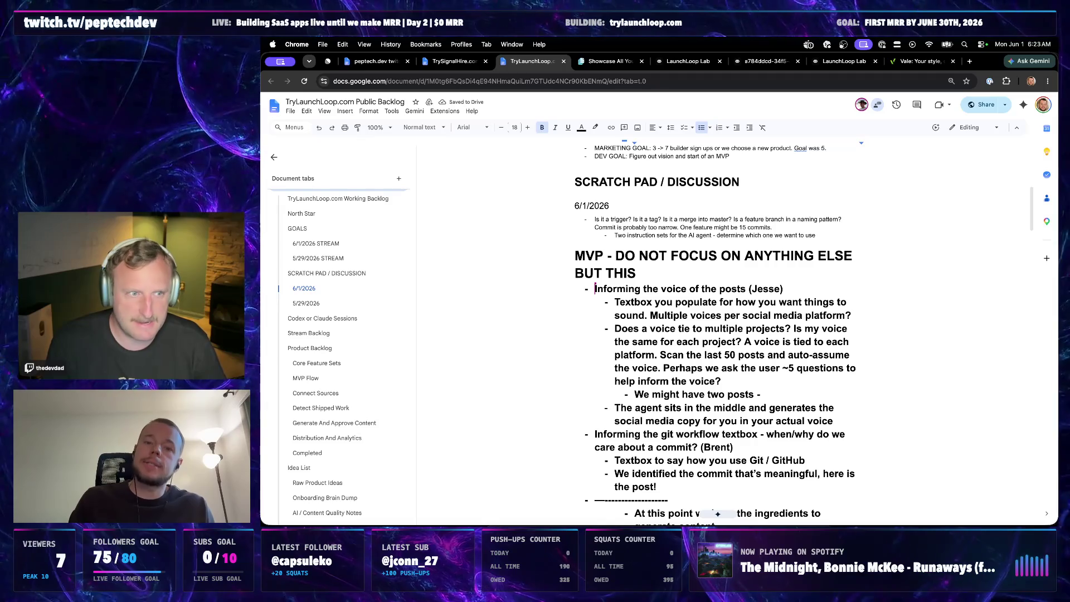
text(one voice fo)
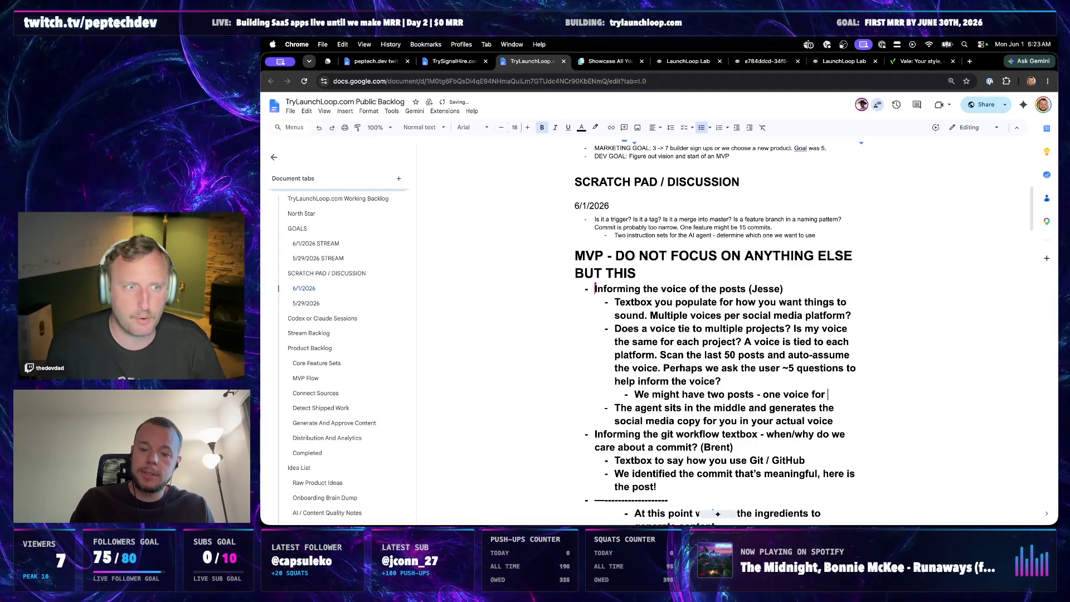
text(rand and one for the)
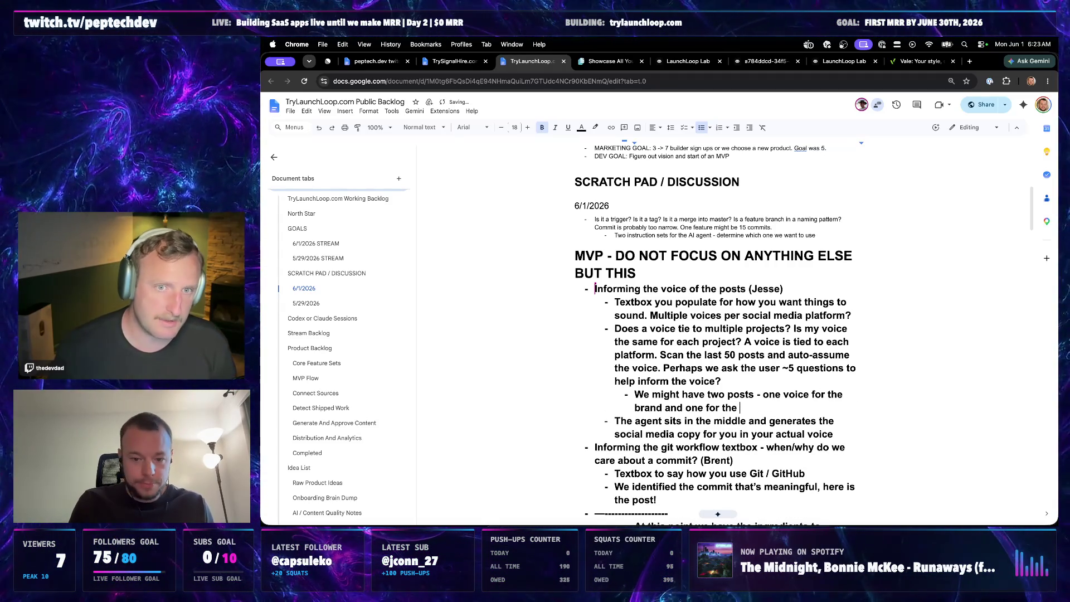
text(personal)
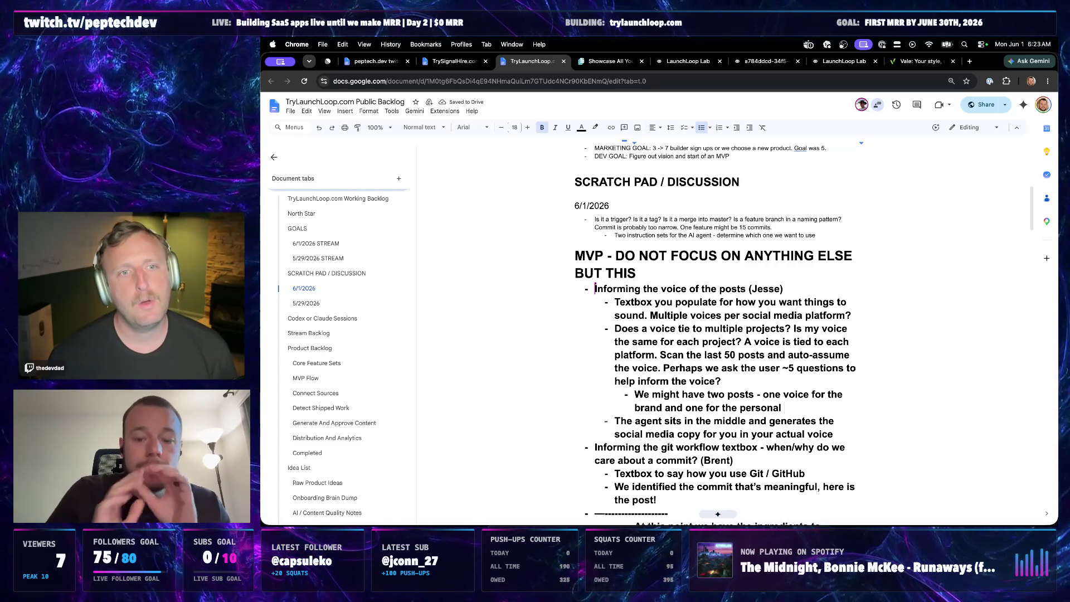
text(?)
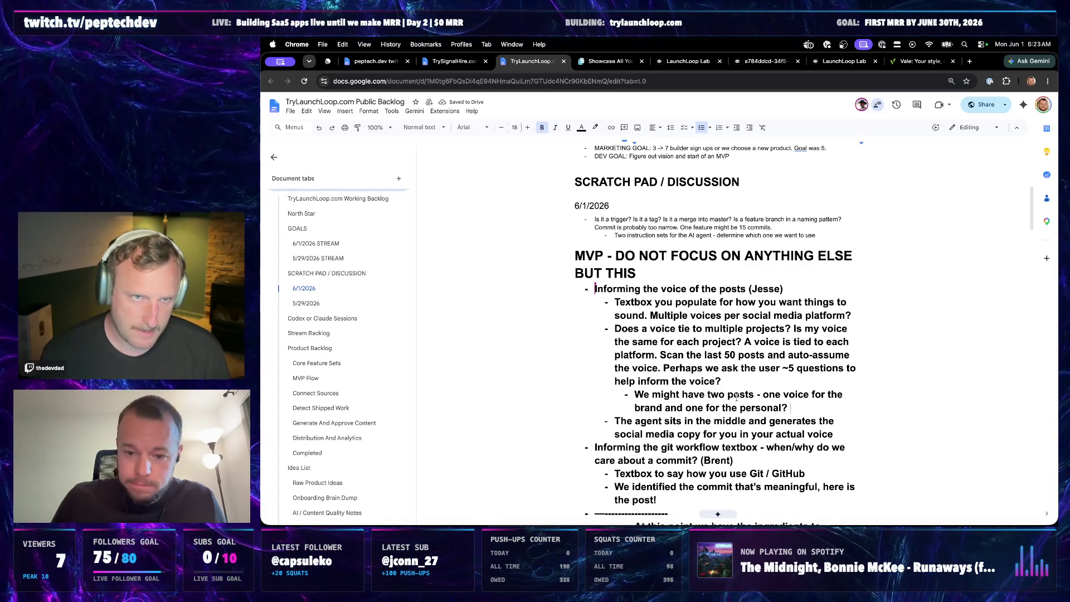
text(voices)
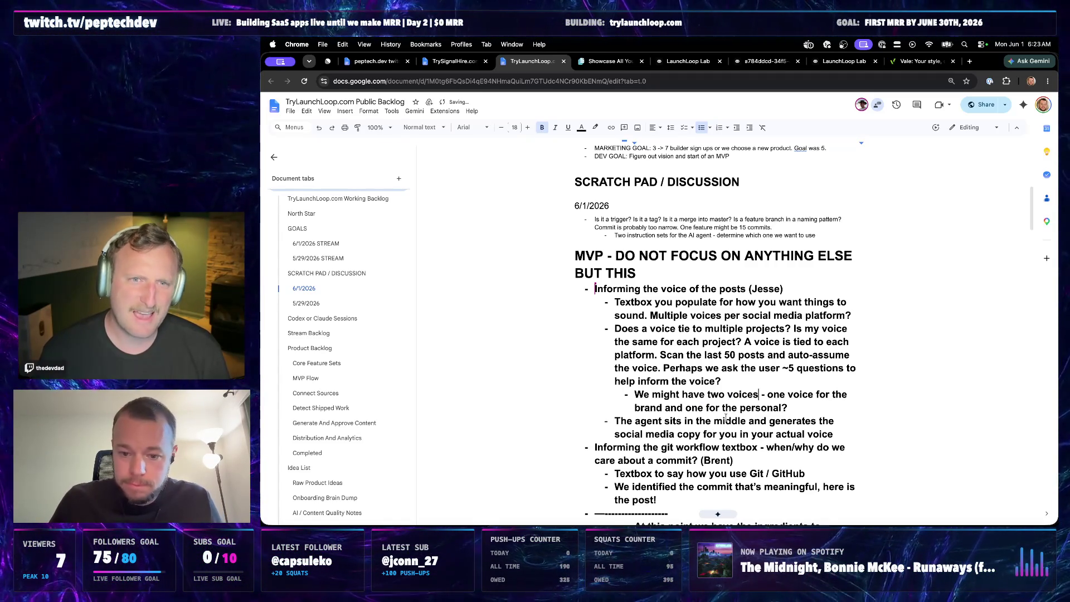
scroll(727, 421, down, 1)
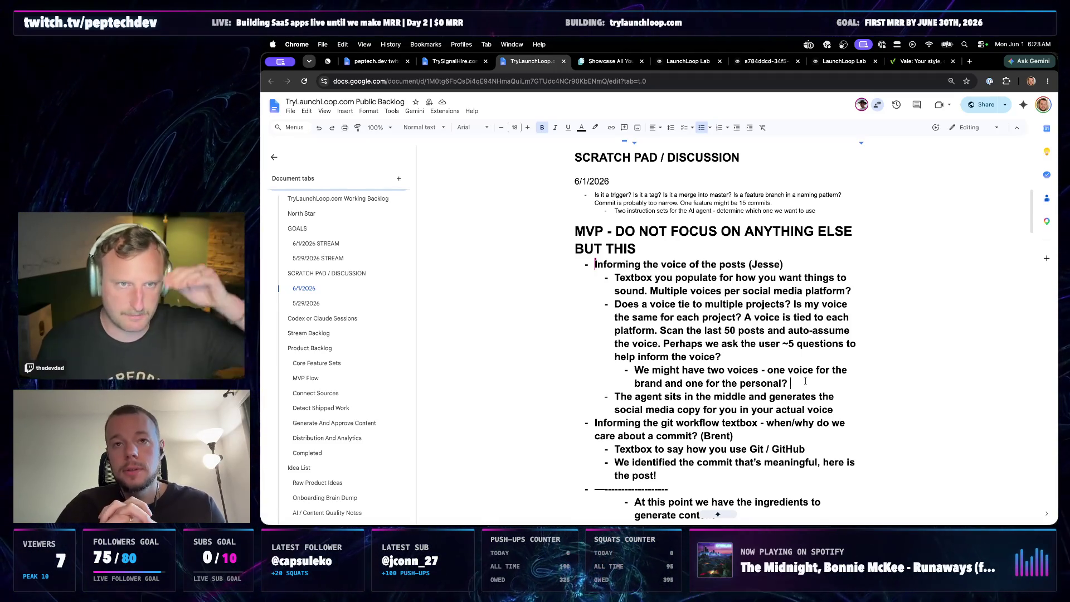
click(806, 382)
key(Return)
text(How)
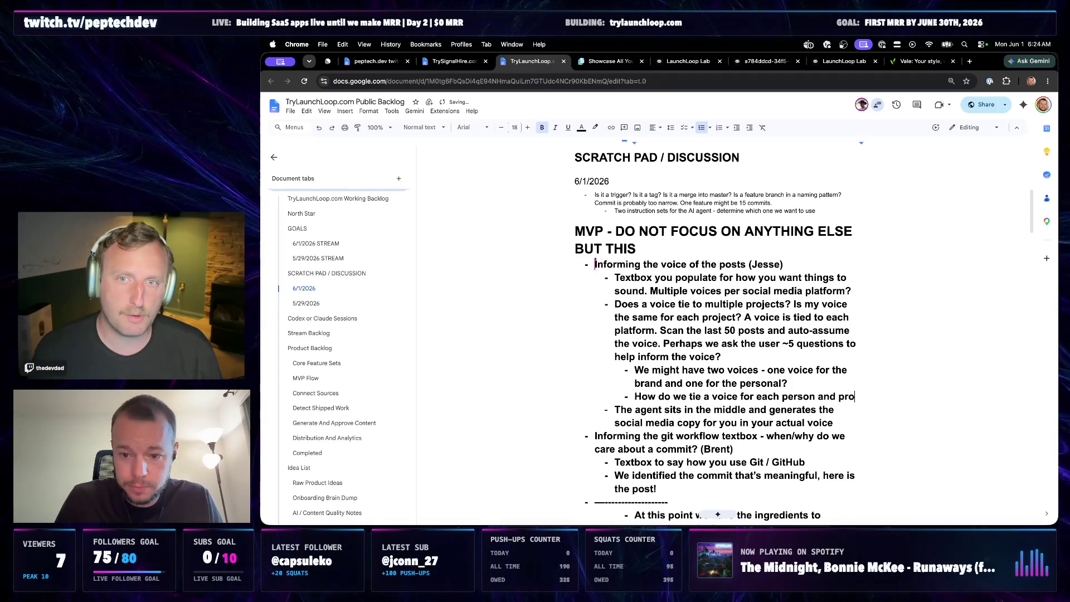
text(ject?)
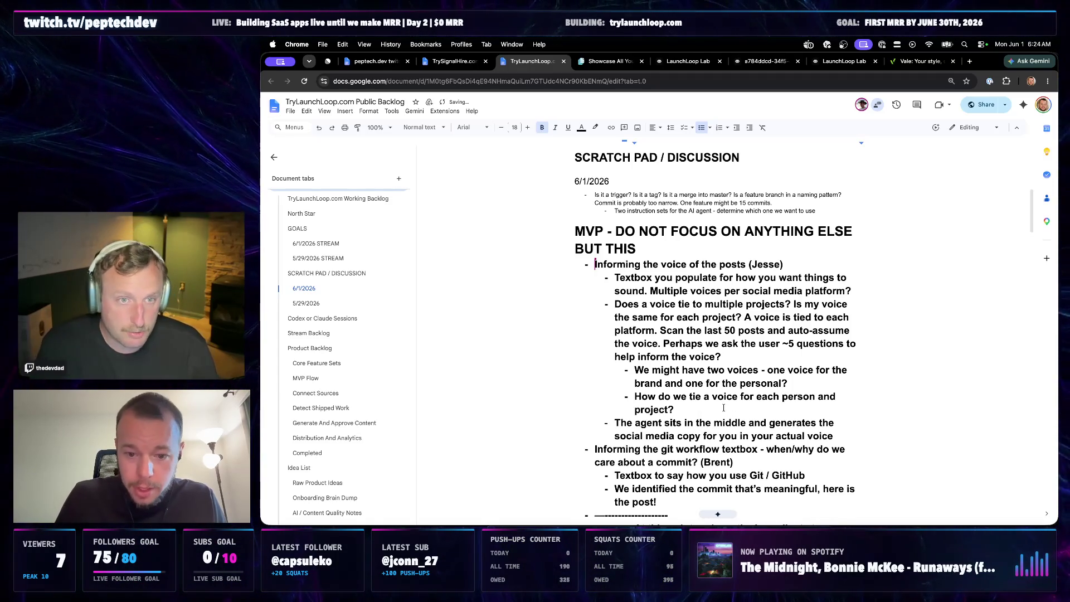
key(BackSpace)
key(BackSpace)
key(BackSpace)
key(BackSpace)
key(BackSpace)
key(BackSpace)
text(/ porject)
text( / ran)
key(BackSpace)
key(BackSpace)
key(BackSpace)
text(brand?)
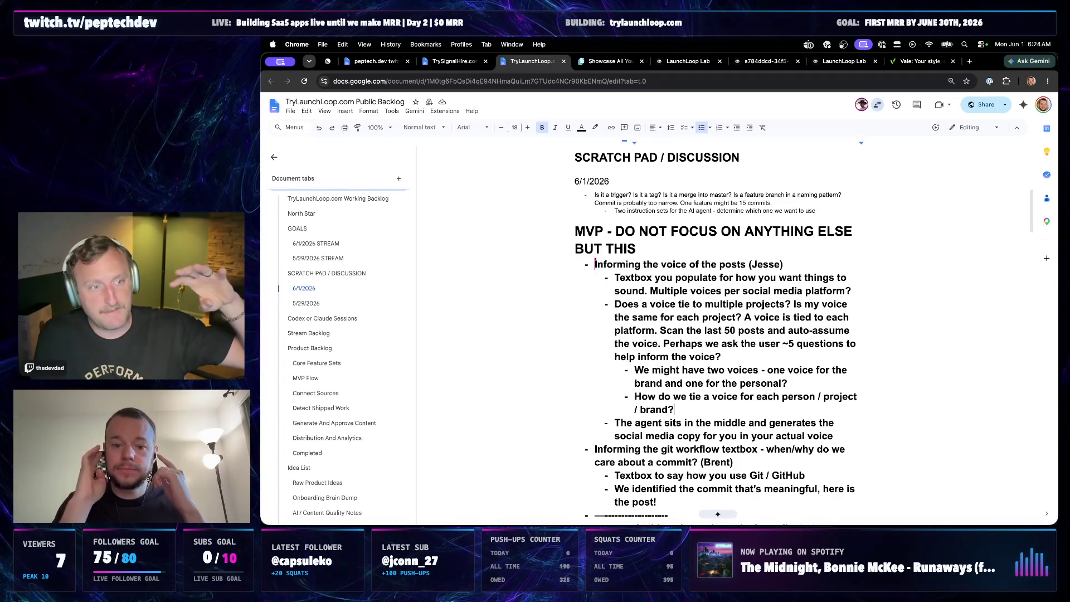
scroll(725, 360, down, 1)
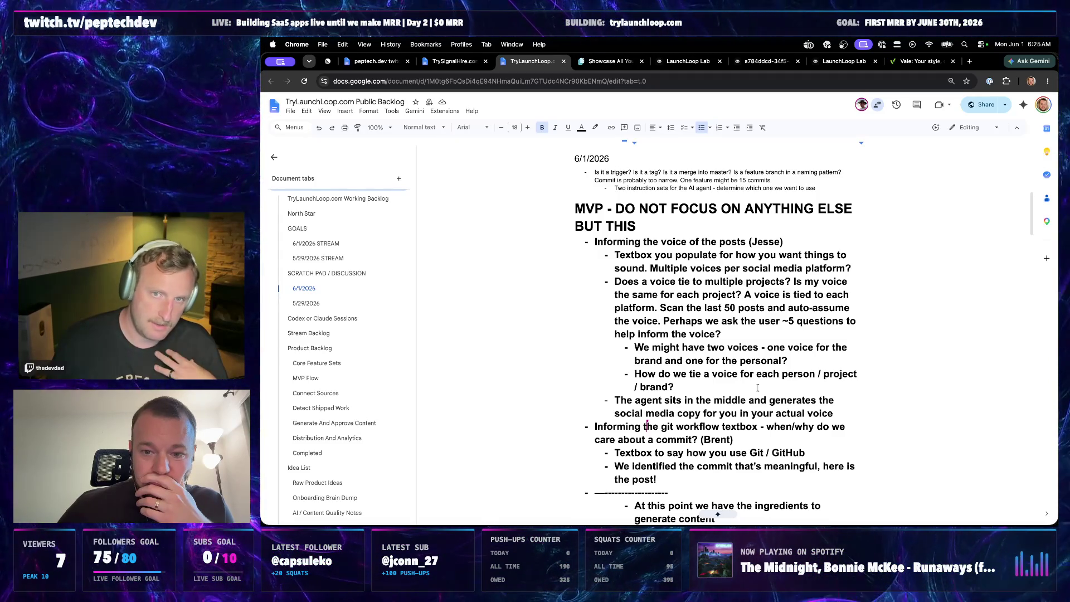
click(650, 268)
key(Return)
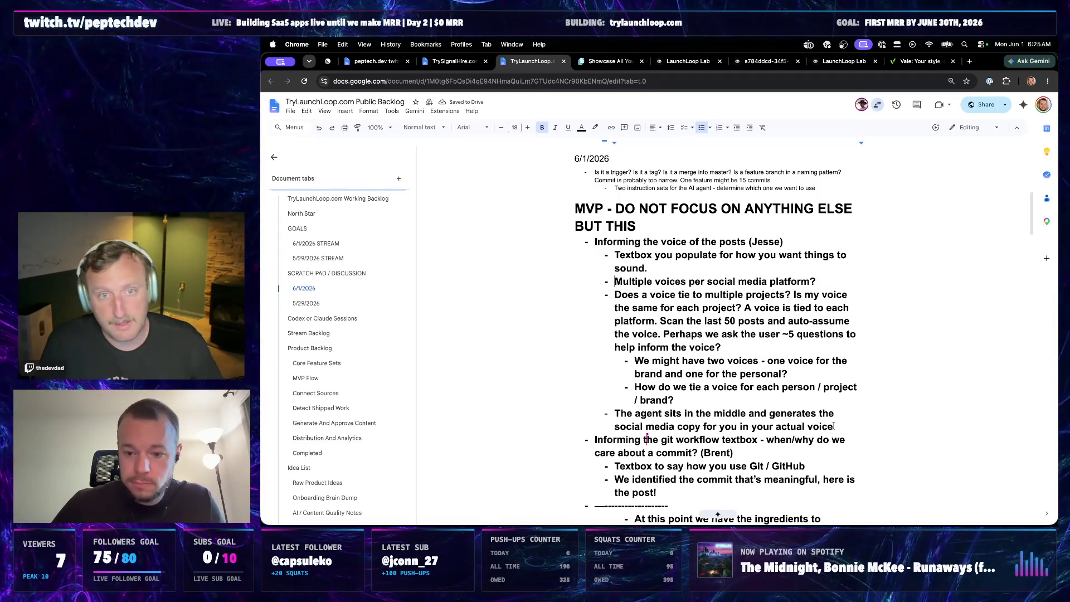
- Move the 'The agent sits in the middle…' sentence to follow 'sound.' in the first textbox bullet
drag(834, 426, 615, 413)
key(super+c)
key(BackSpace)
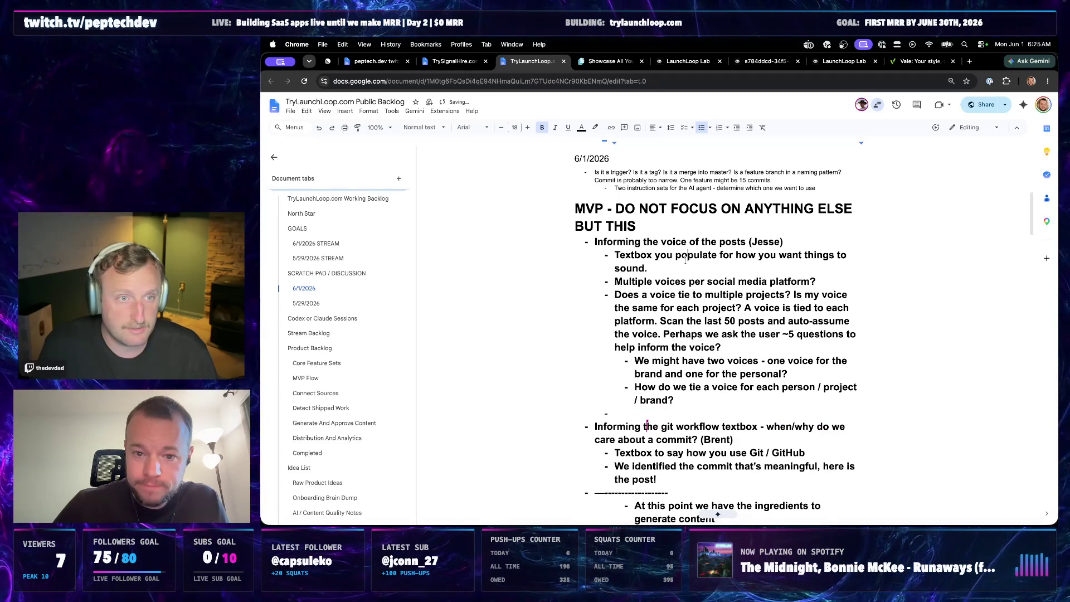
click(693, 269)
key(super+v)
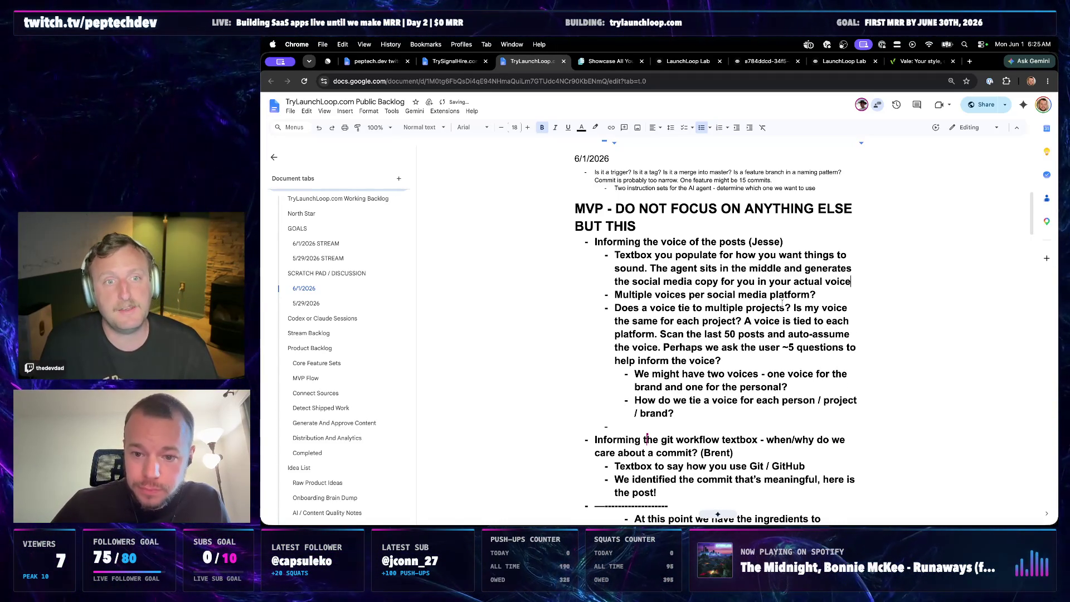
text(.)
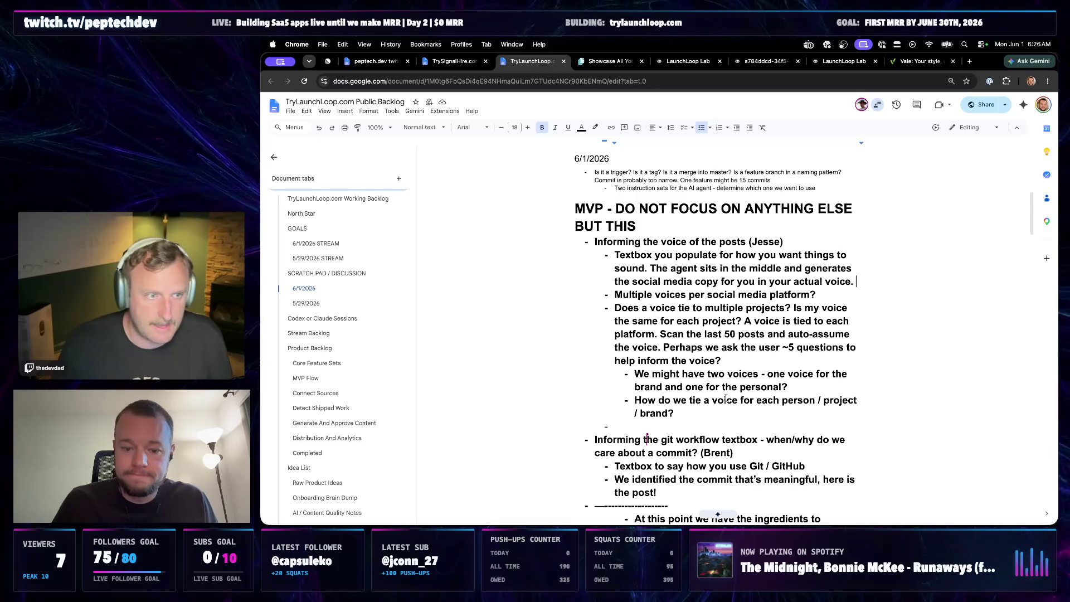
click(709, 426)
- Add the indented note 'Jesse - Take a look at my USER.md and maybe SOUL.md for my Codex setup' with file links
key(Tab)
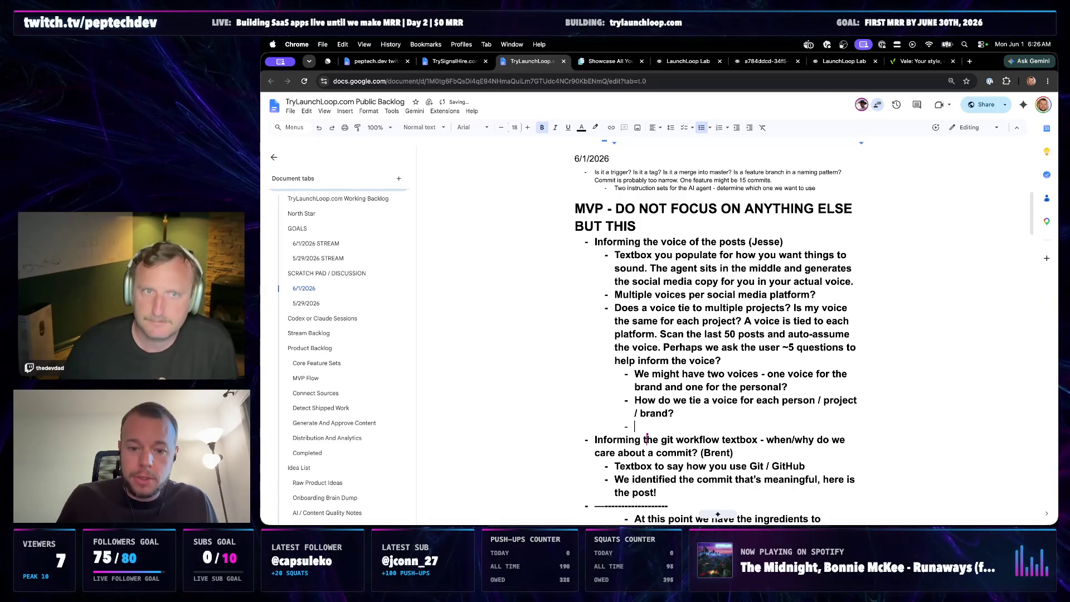
text(Jesse -)
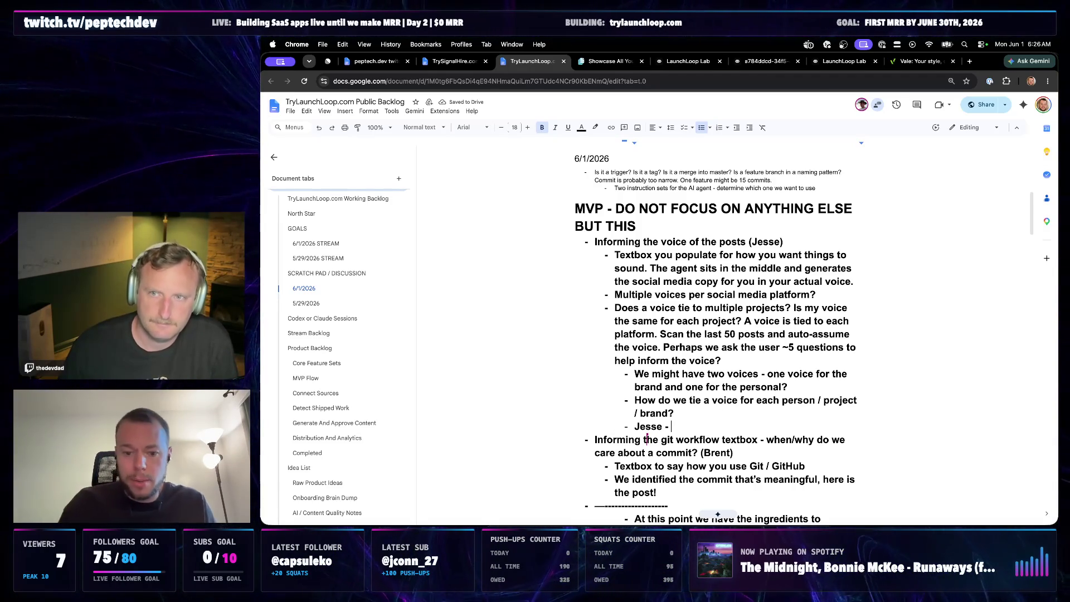
text(Take a look at my u)
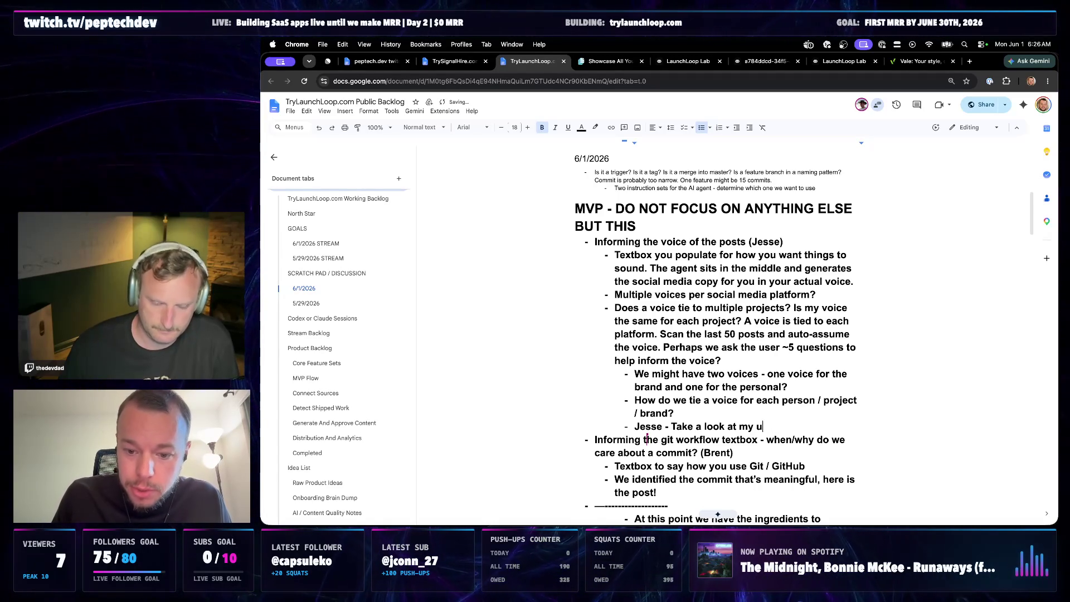
key(BackSpace)
text(USER.md and maybe )
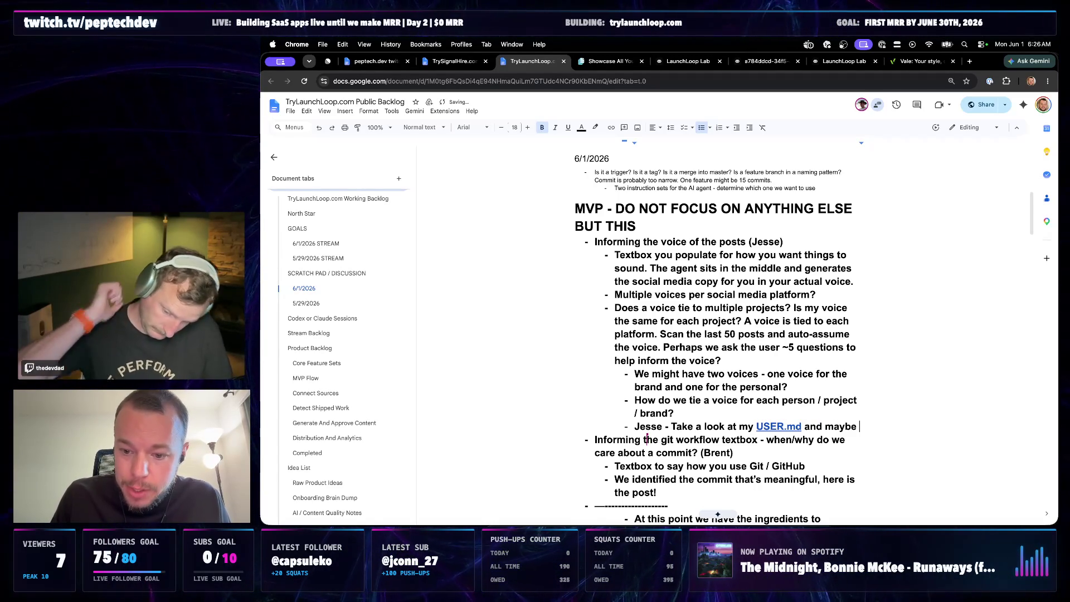
text(SOUL.md for my Codex setup)
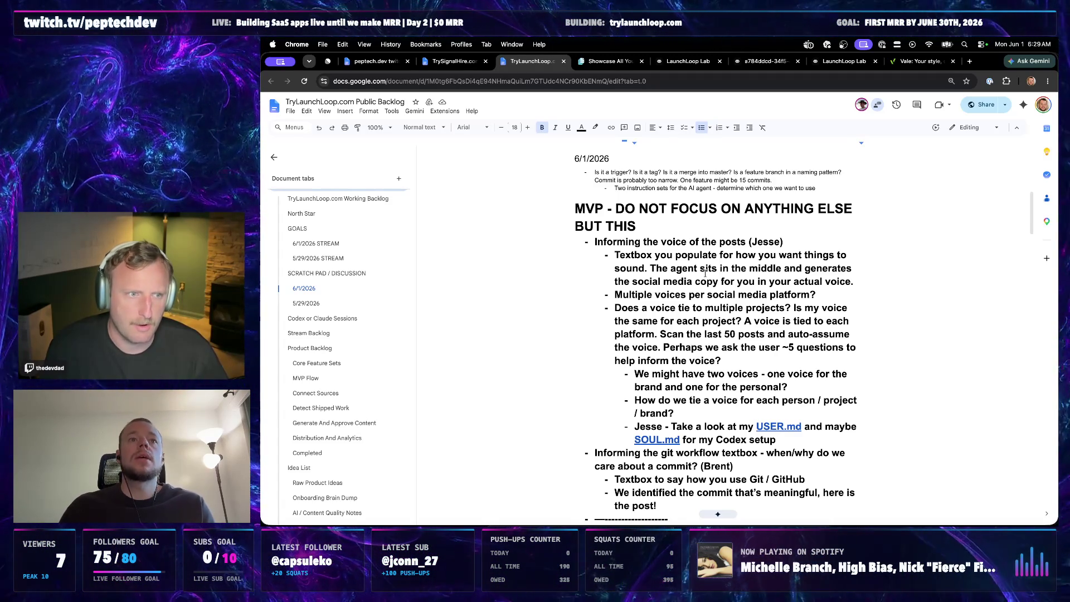
scroll(719, 302, down, 1)
scroll(744, 352, down, 1)
- Add the 'We've detected a tone change - etc.' bullet and underline the 'Textbox you populate… sound.' sentence
key(Return)
text(We’ve detected a tone ch)
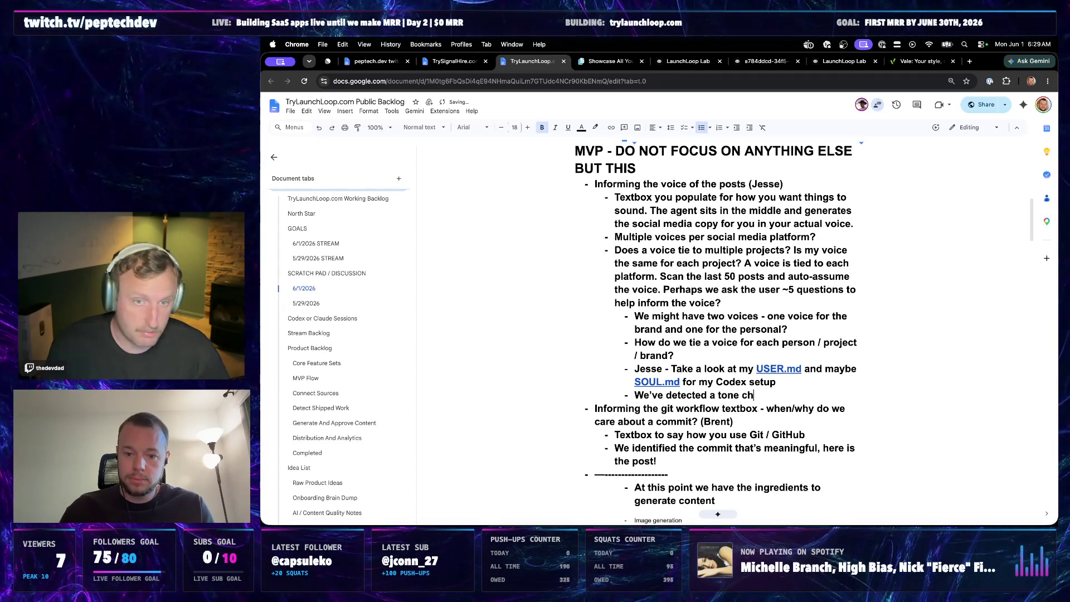
scroll(828, 299, up, 1)
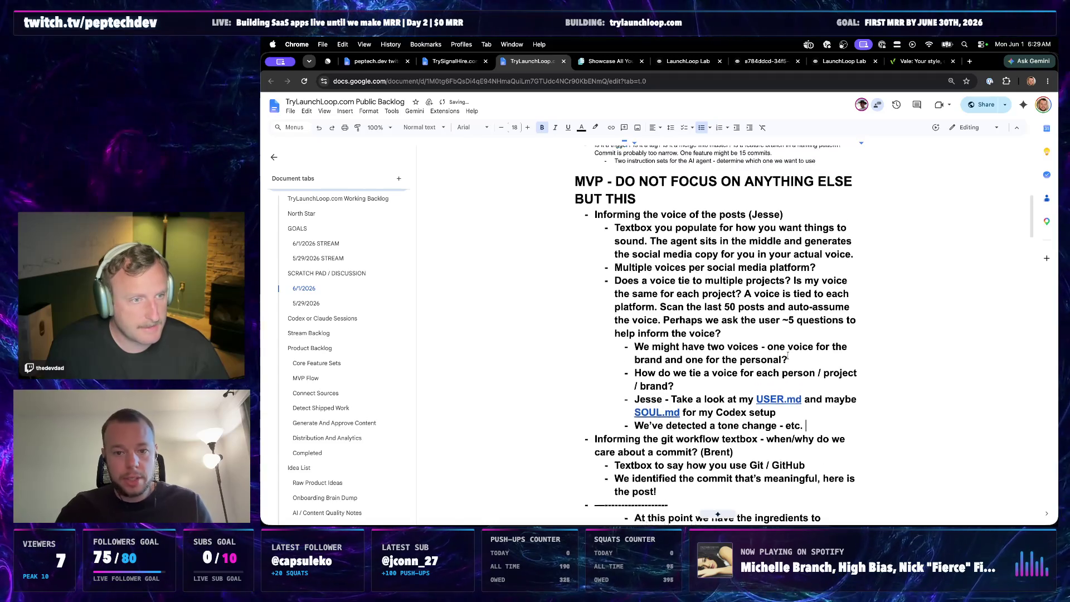
mouse_move(818, 272)
mouse_down()
mouse_move(615, 233)
mouse_move(640, 247)
mouse_up()
click(655, 231)
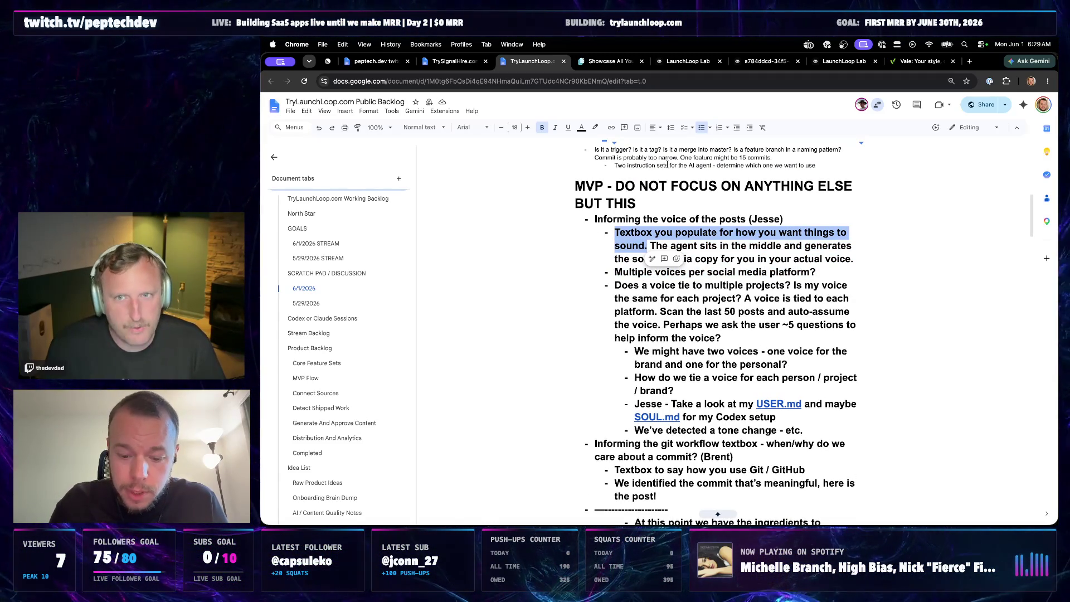
key(ctrl+u)
click(793, 186)
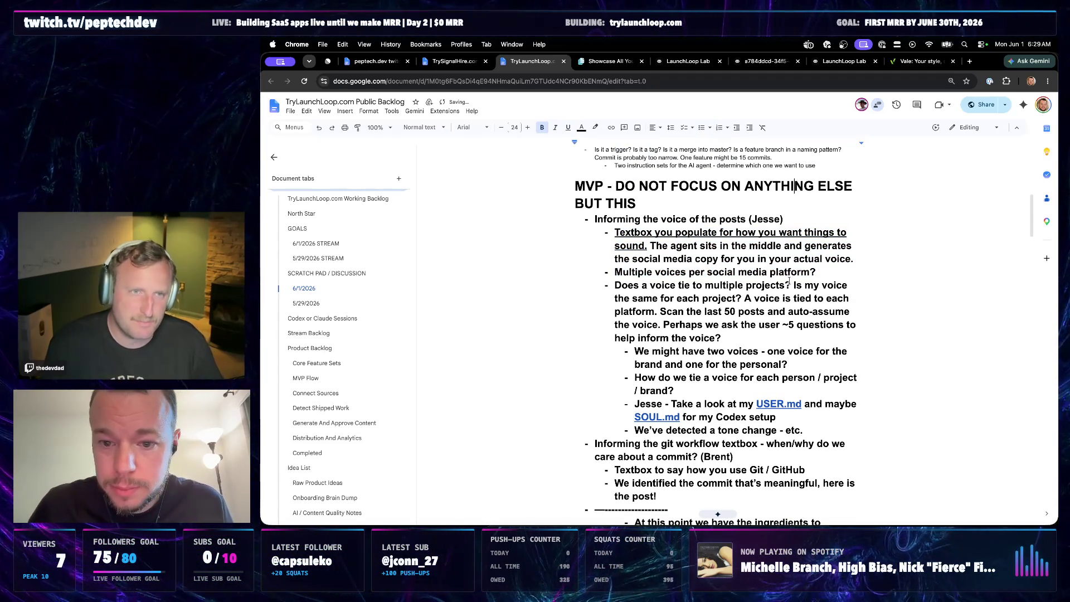
click(791, 282)
scroll(795, 275, up, 1)
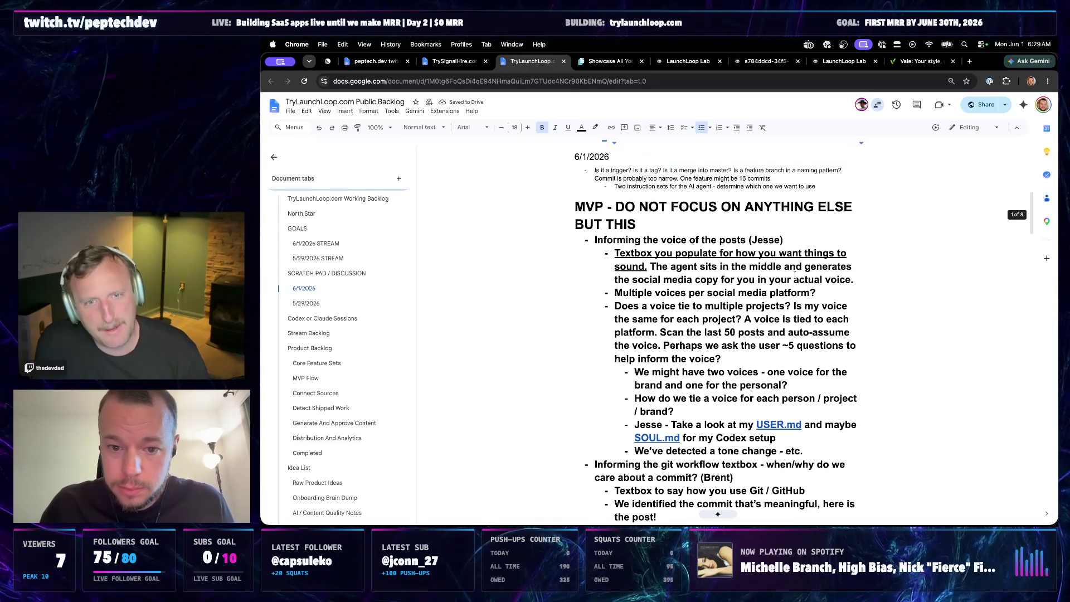
- Replace 'voice' in 'Informing the voice of the posts' with an underlined all-capitals VOICE
click(846, 286)
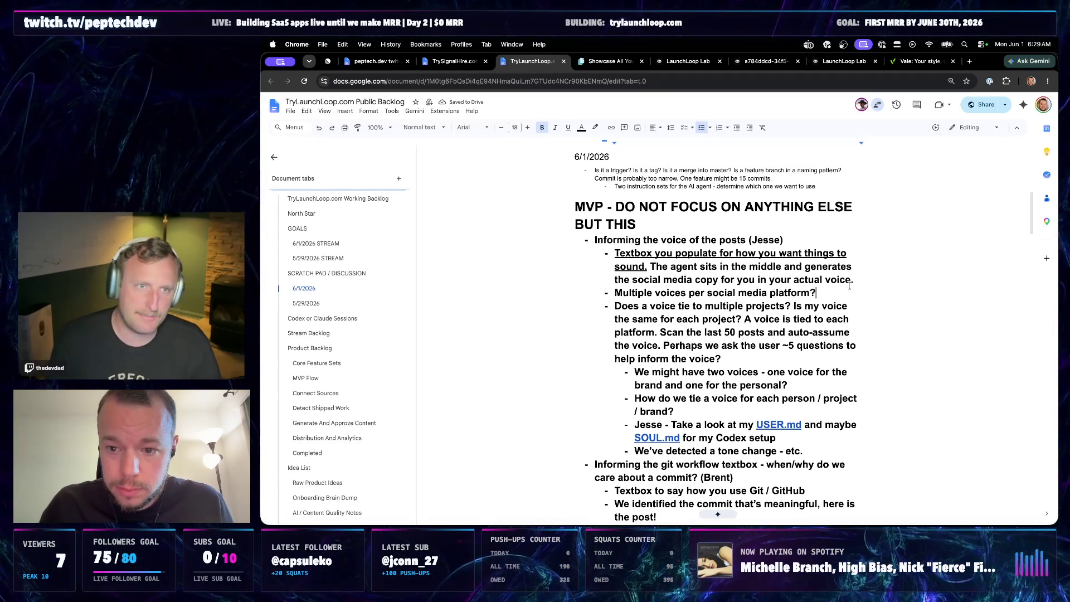
drag(846, 284, 590, 239)
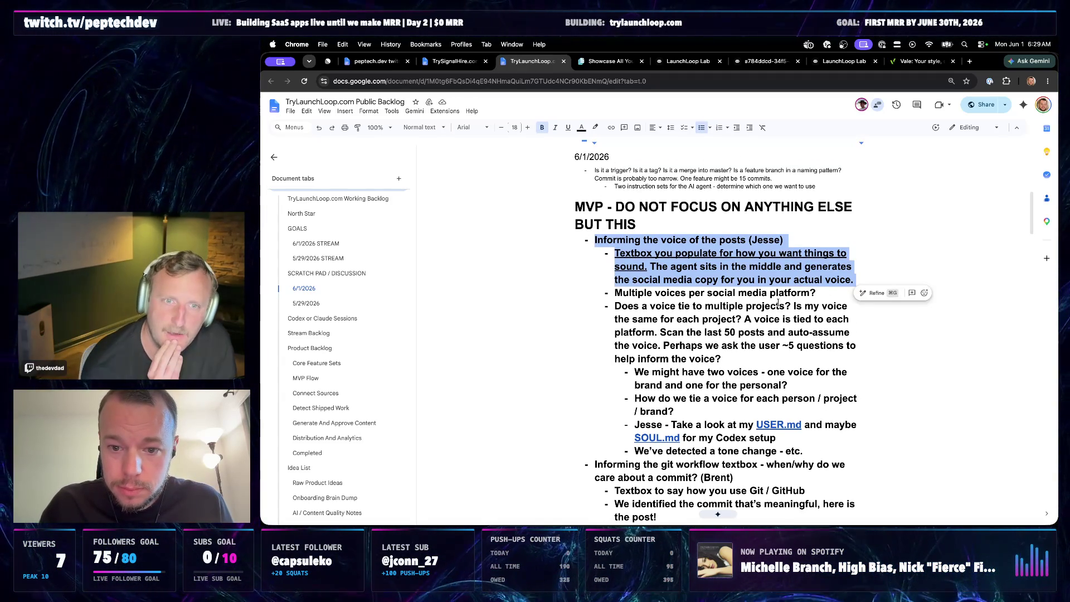
click(821, 295)
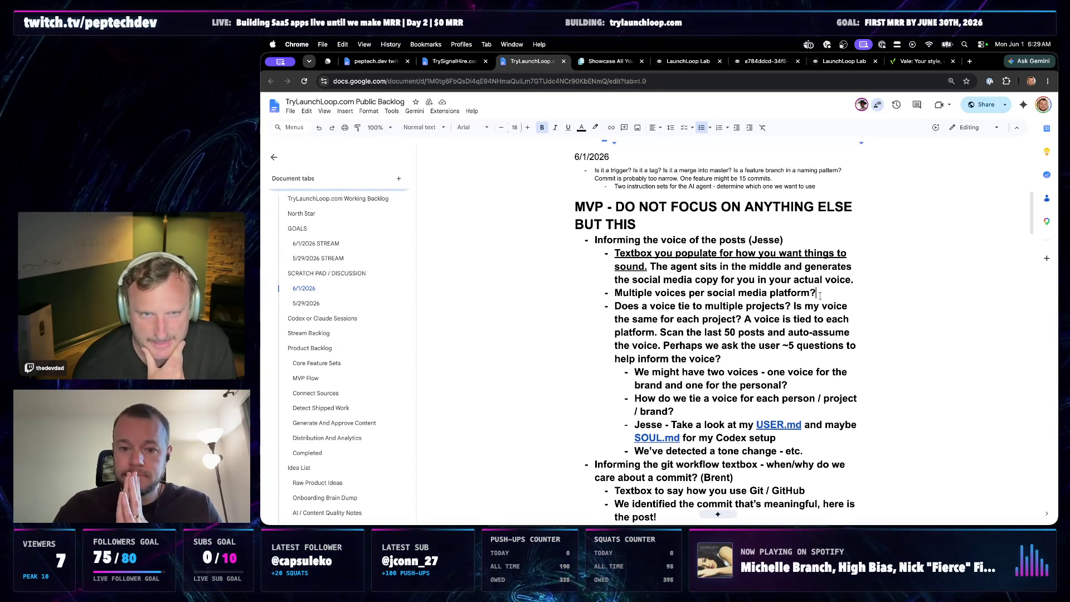
double_click(674, 241)
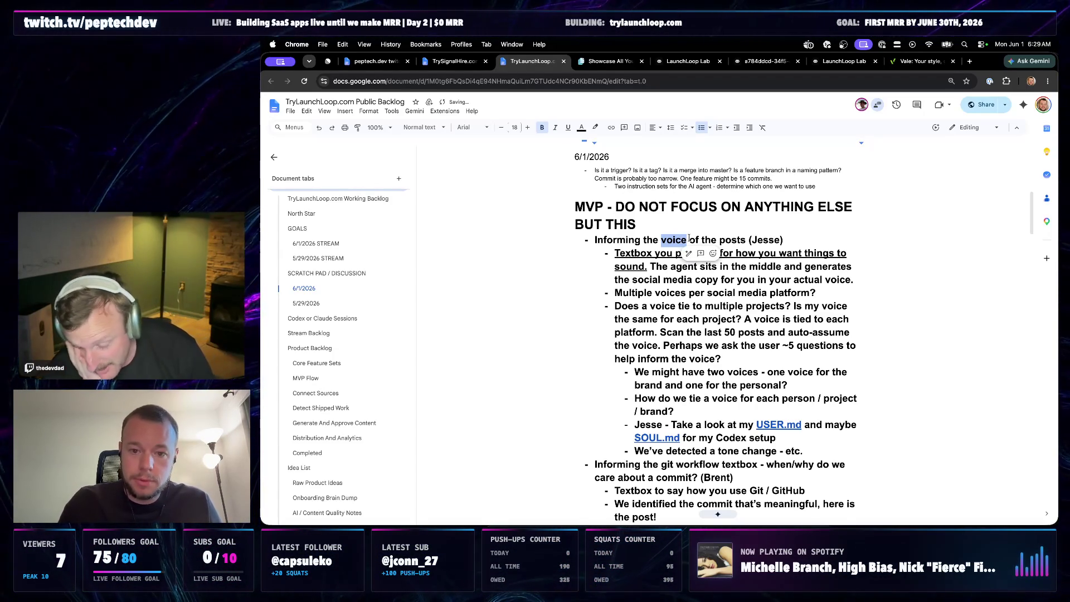
key(ctrl+u)
text(Voice)
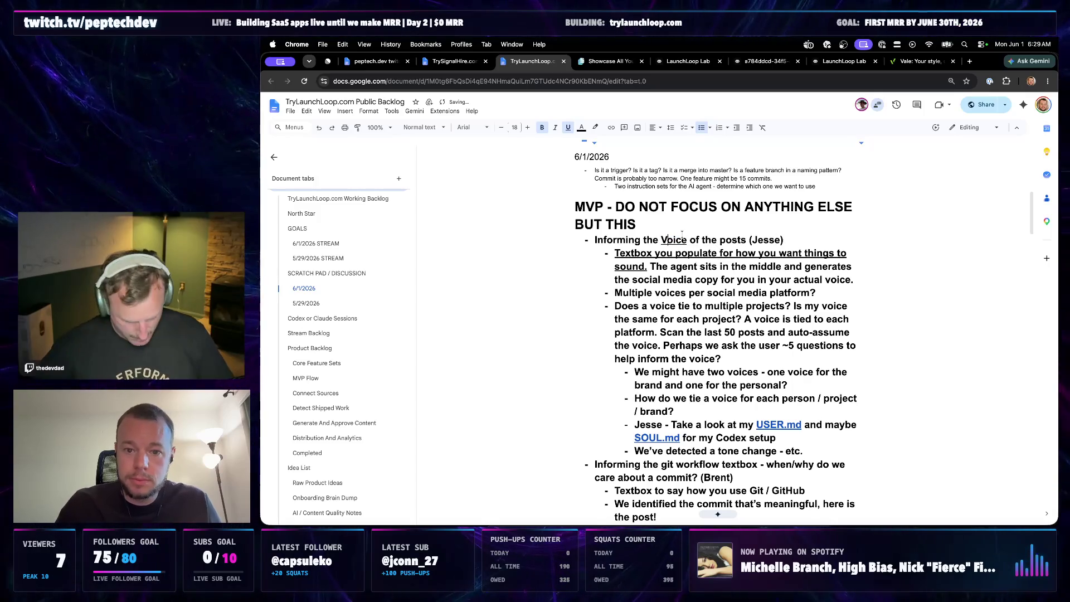
key(ctrl+shift+Left)
text(VOICE)
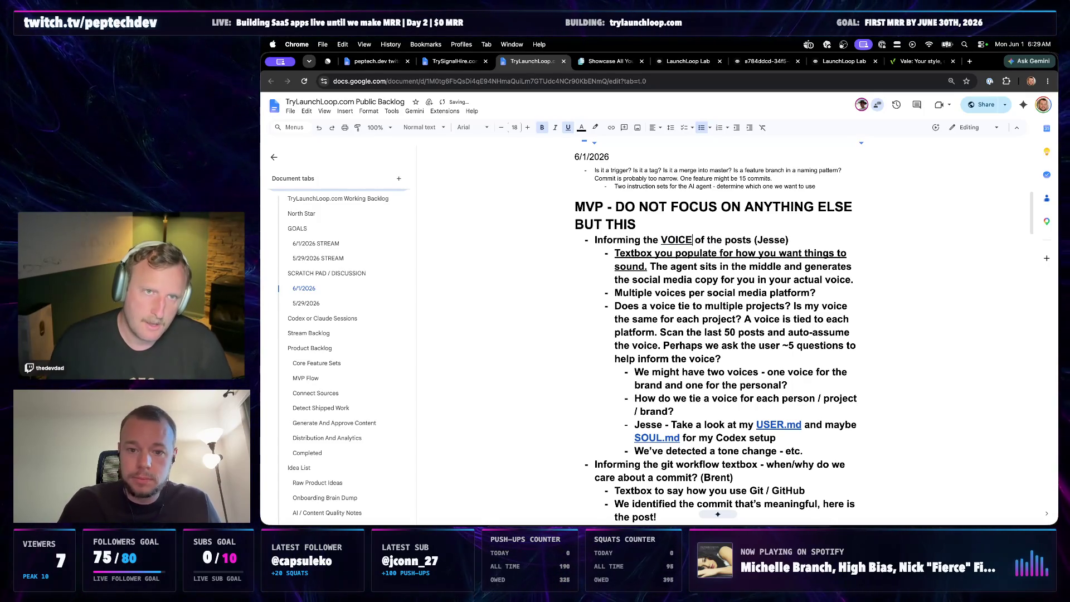
scroll(623, 445, down, 1)
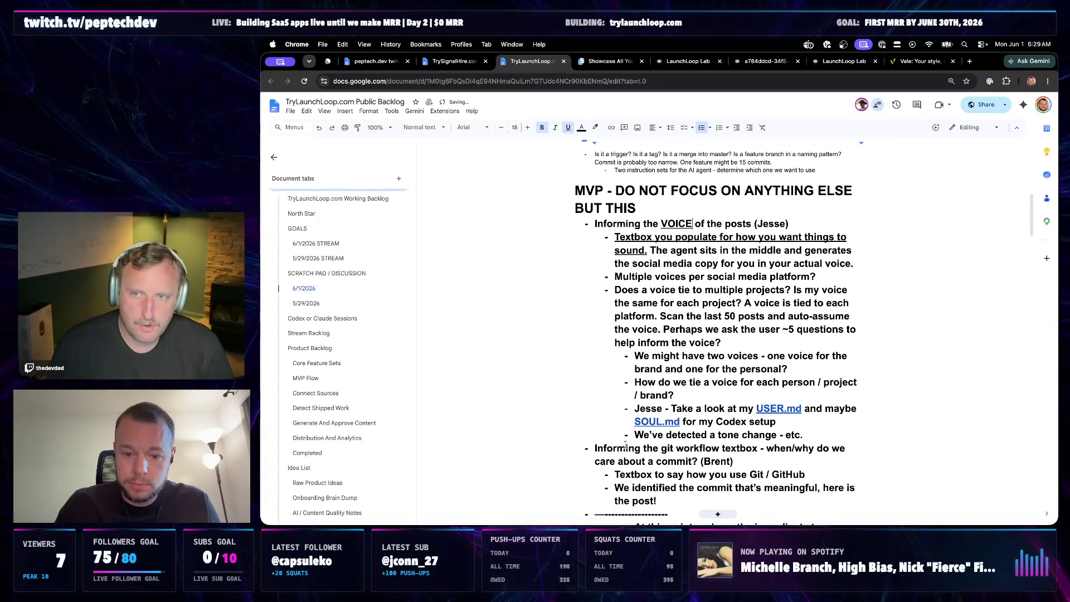
click(643, 448)
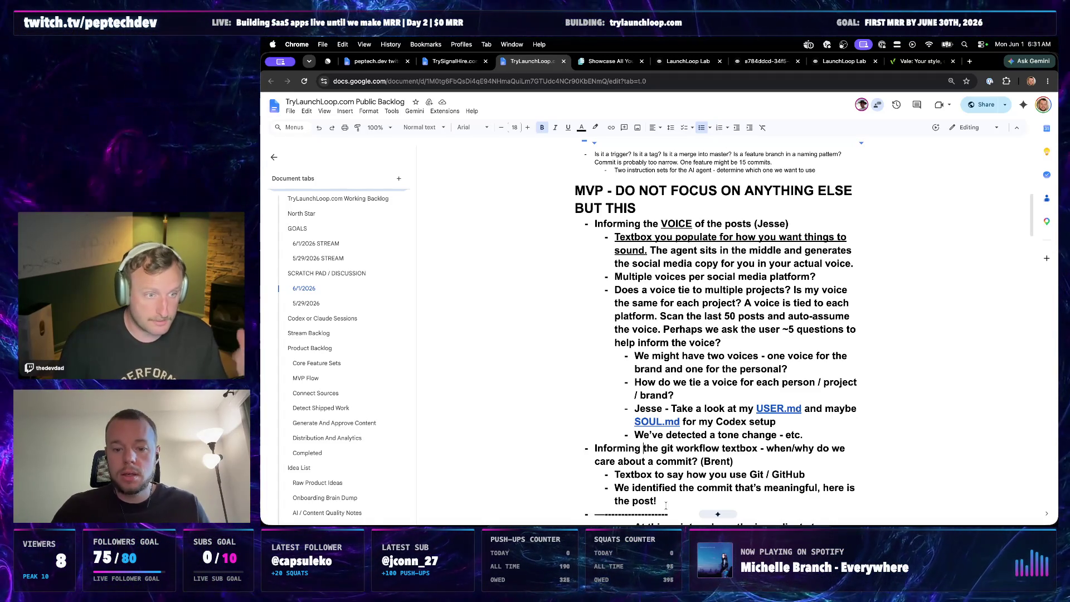
scroll(666, 504, down, 3)
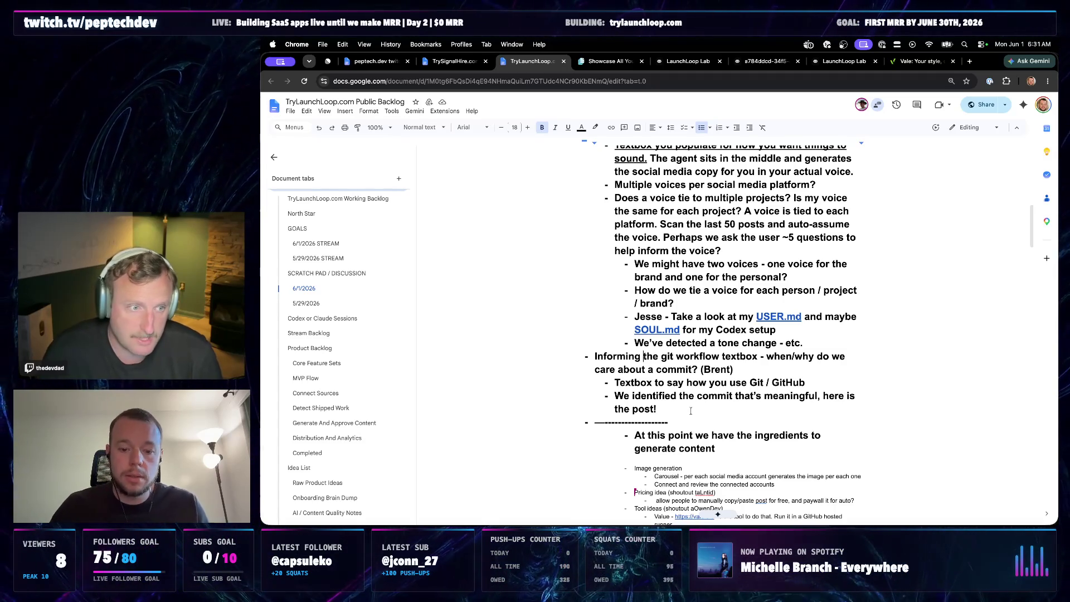
scroll(691, 411, down, 1)
scroll(689, 378, down, 2)
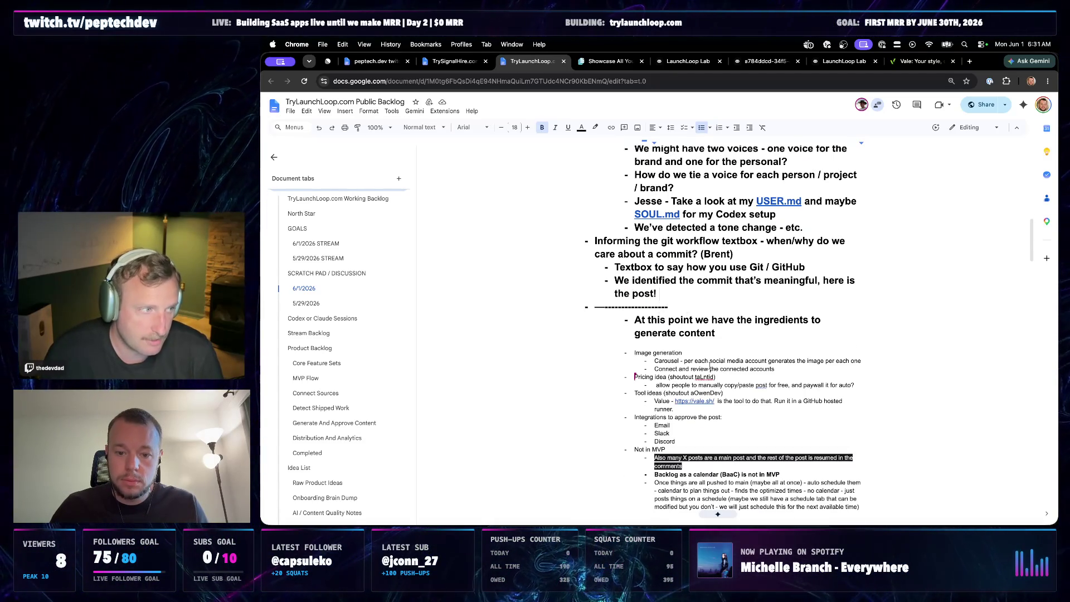
- Add a sub-bullet under Image generation noting they probably don't want to use playwright, though unsure
click(775, 369)
key(Return)
text(We probably don't want to use playwright (maybe we do not sure))
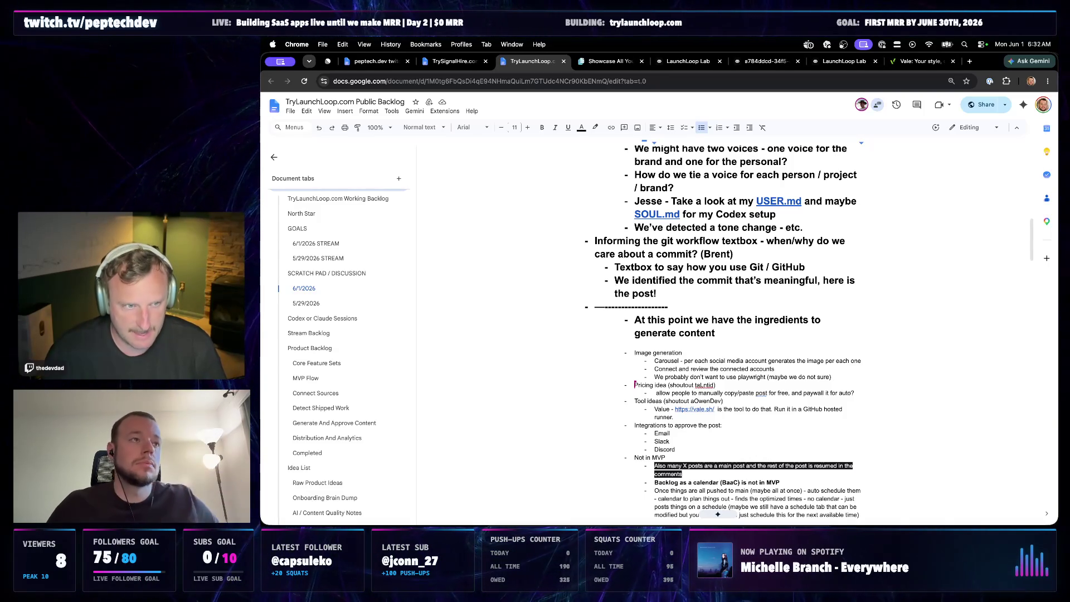
scroll(790, 330, up, 2)
scroll(777, 301, up, 5)
scroll(765, 277, up, 2)
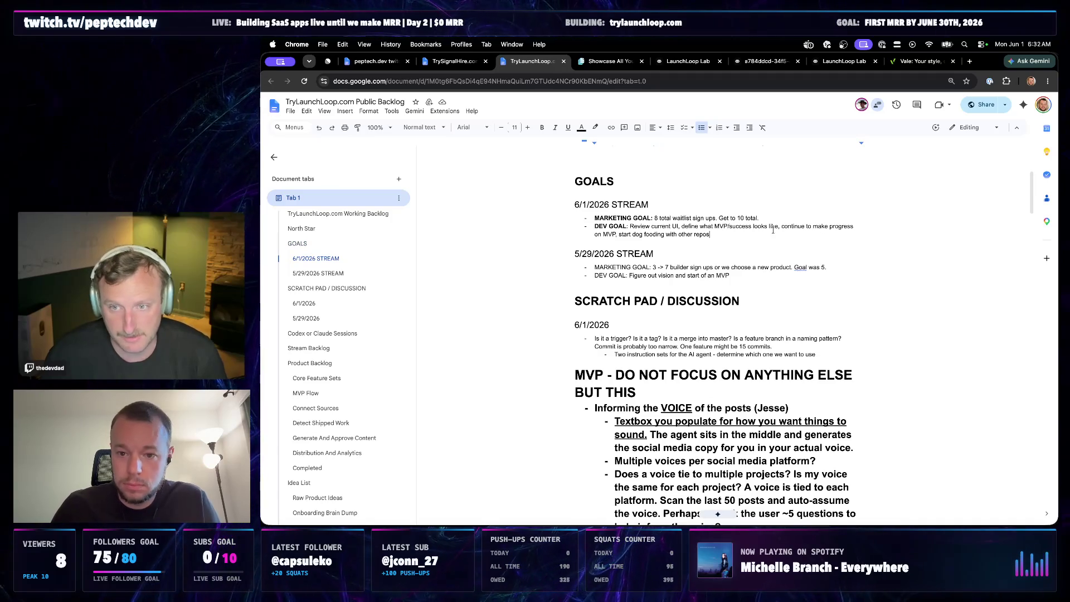
- Bold 'define what MVP/success looks like,' in the 6/1/2026 DEV GOAL line and check the result
key(super+b)
click(722, 235)
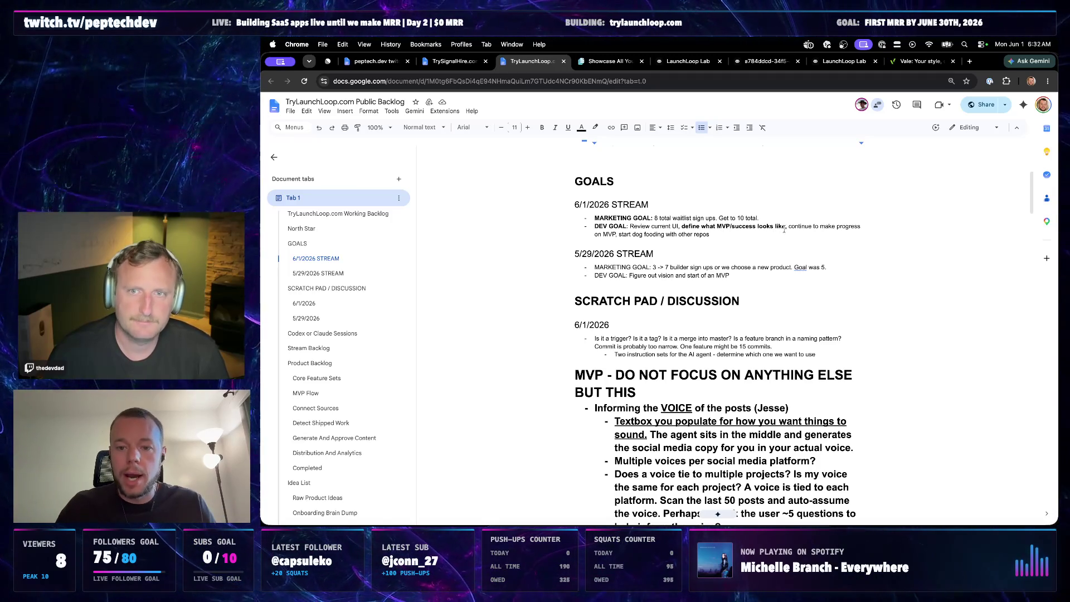
click(717, 237)
drag(683, 227, 786, 226)
click(787, 227)
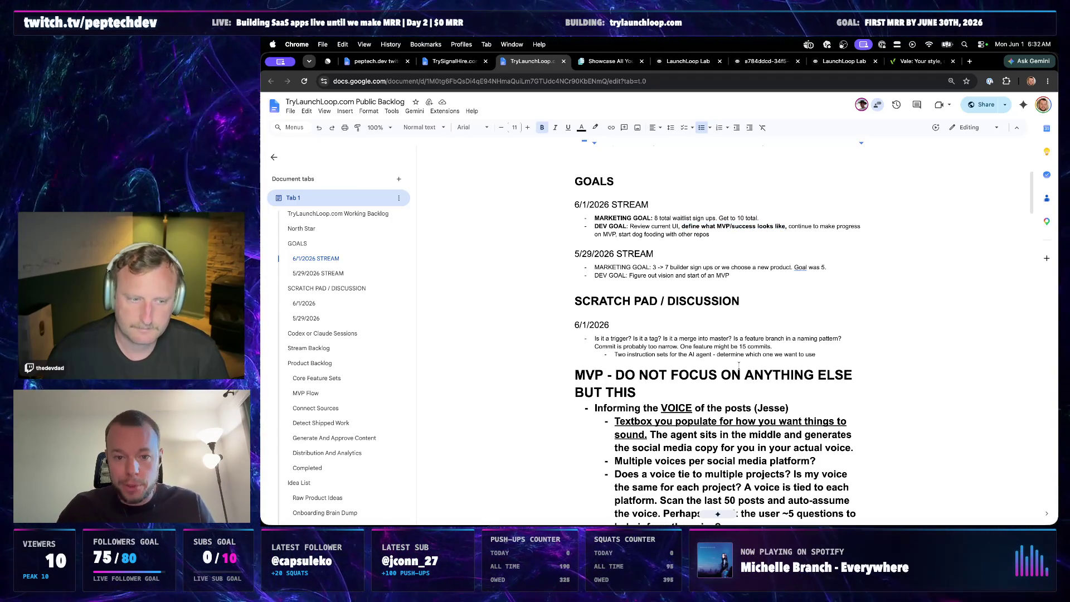
scroll(743, 356, down, 1)
scroll(740, 347, down, 3)
scroll(735, 330, down, 2)
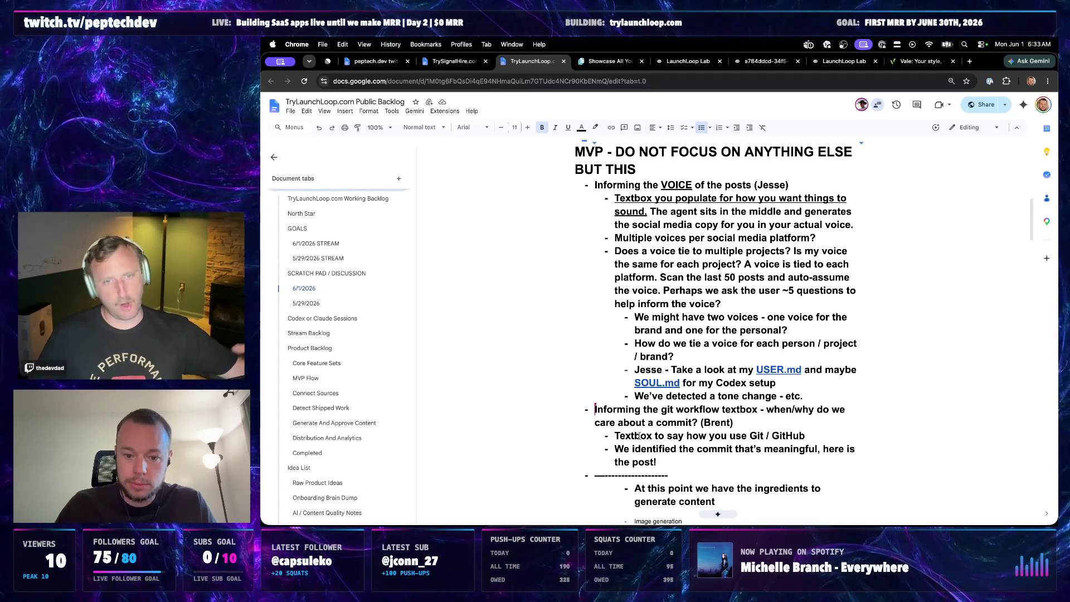
- Insert an underlined TRIGGER and 'with' before 'git workflow textbox'
click(662, 409)
text(TRIGGER)
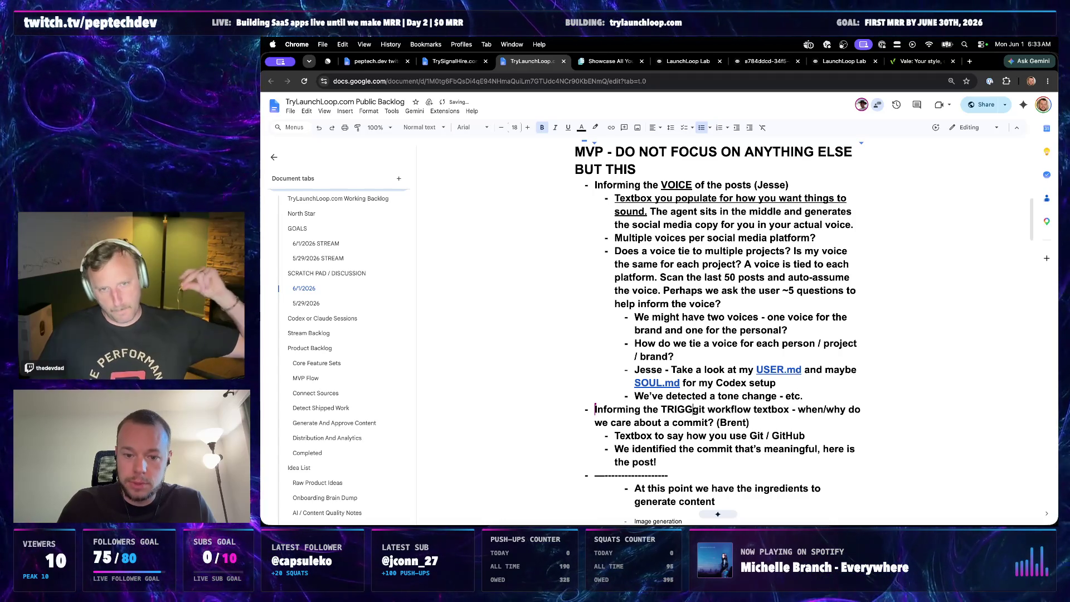
double_click(678, 411)
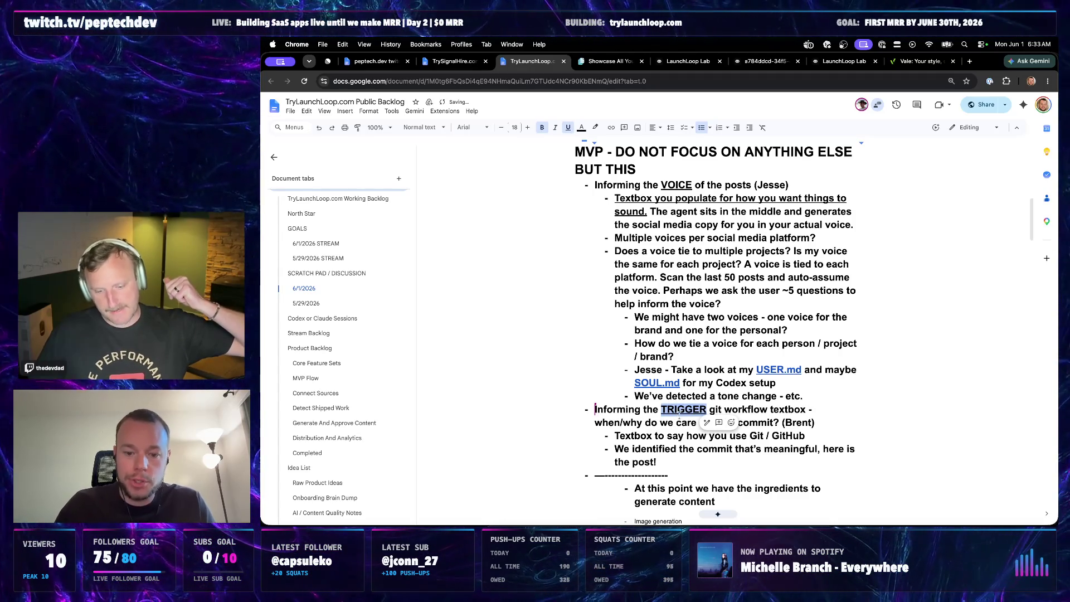
key(ctrl+u)
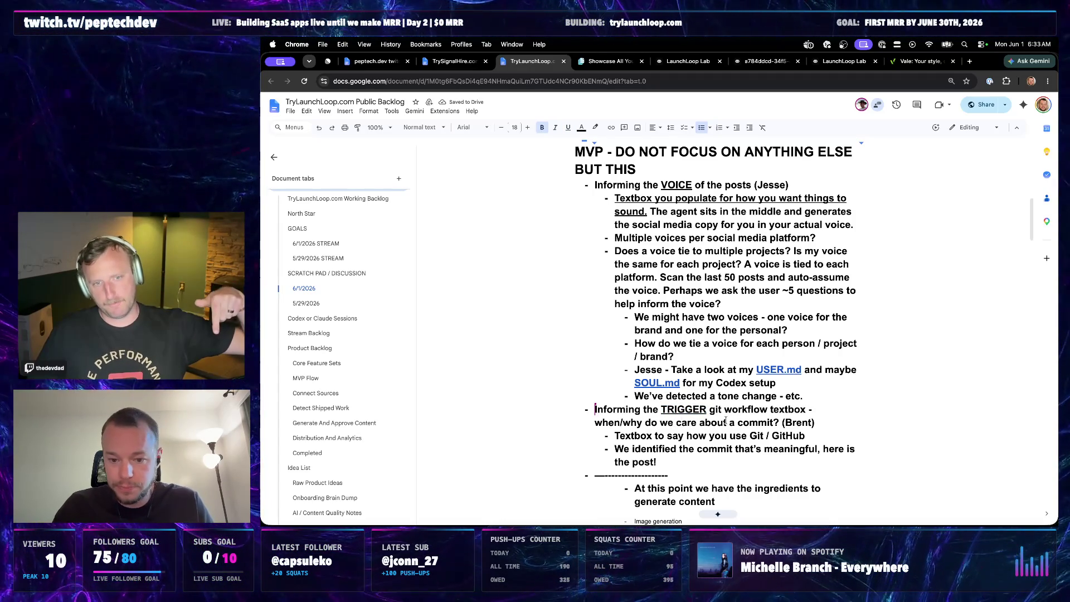
click(710, 410)
text(with)
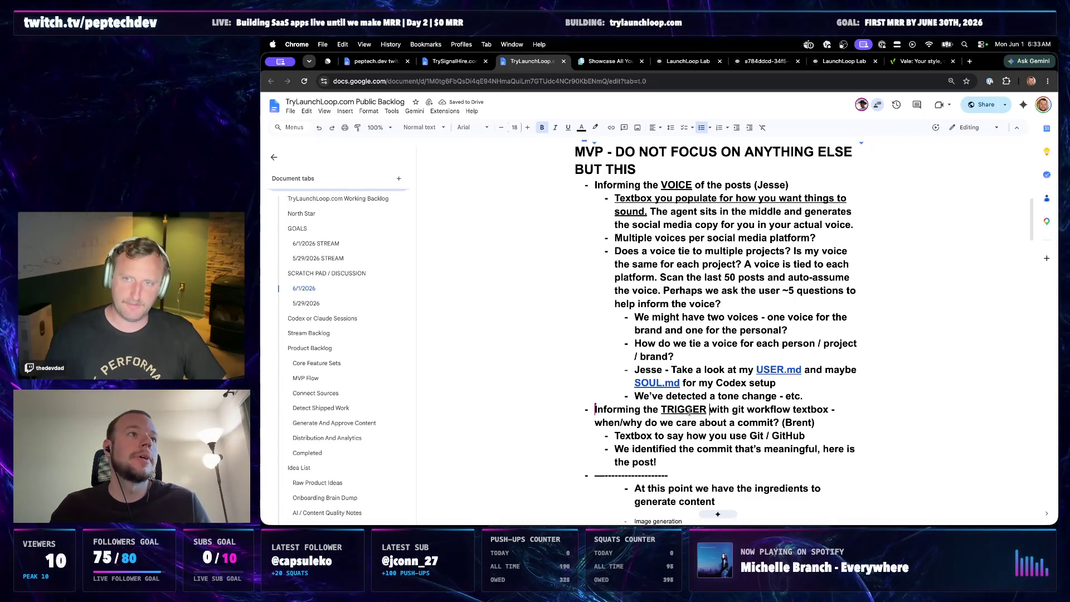
scroll(712, 412, up, 1)
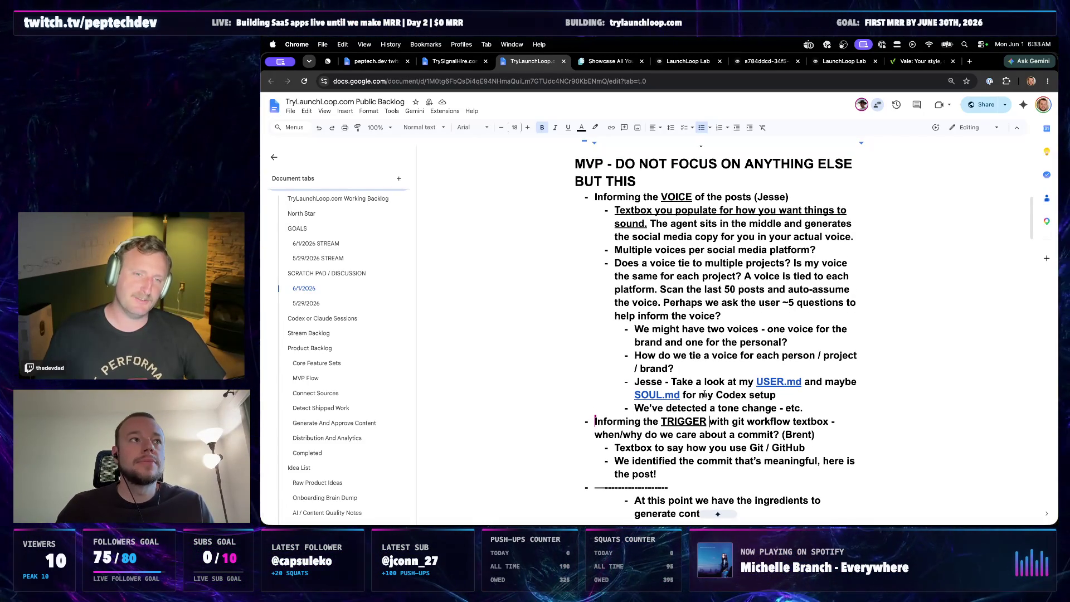
- Add 'SIGNAL or' before TRIGGER, remove the stray letter, and underline SIGNAL to match
double_click(683, 422)
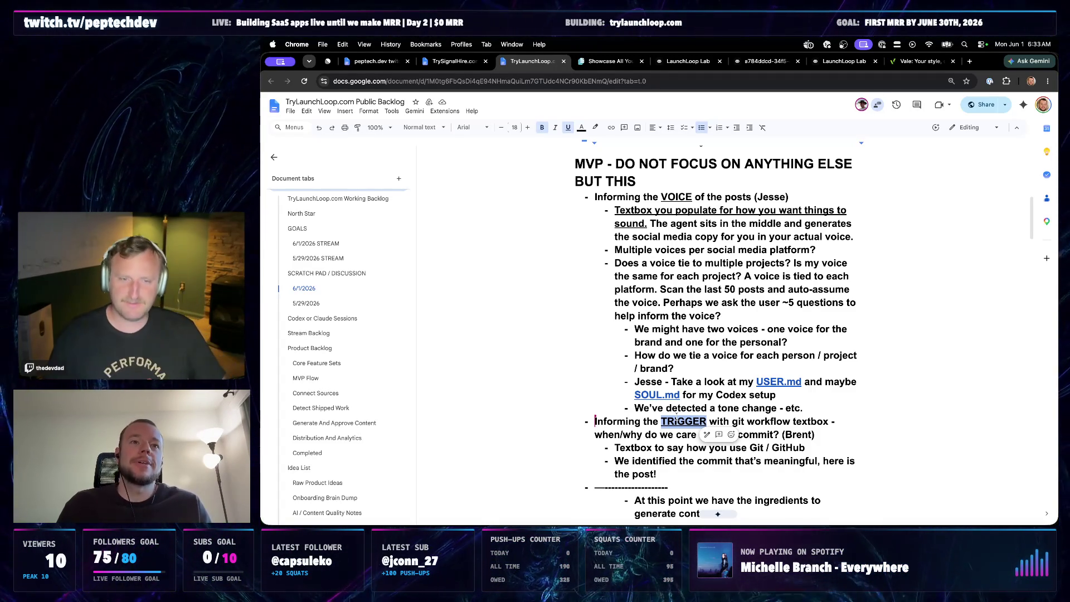
key(Left)
text(SIGNAL R)
key(BackSpace)
text(or)
double_click(675, 424)
key(ctrl+u)
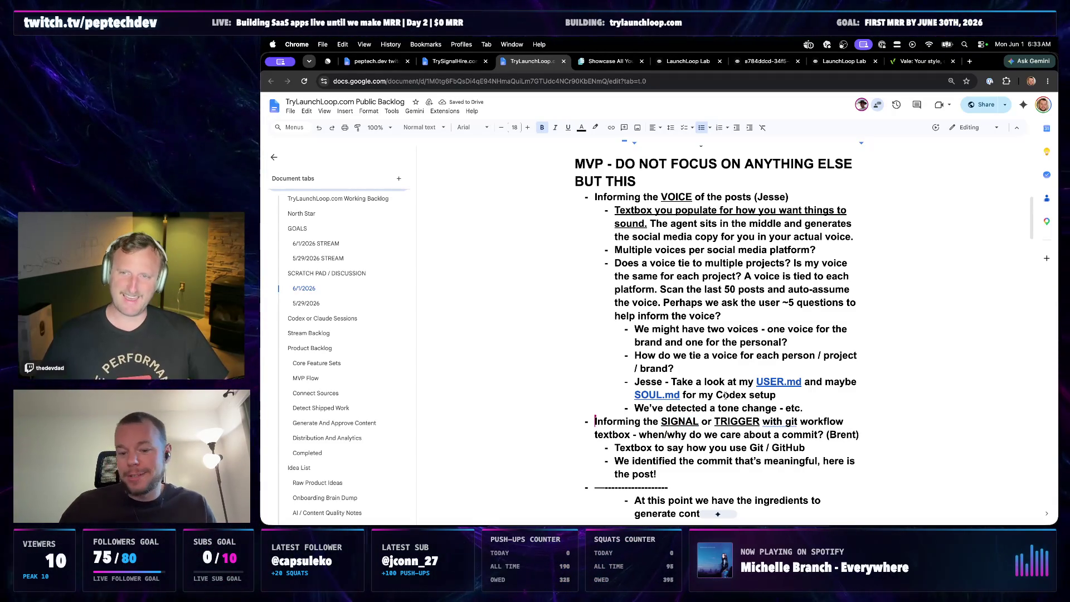
mouse_move(780, 421)
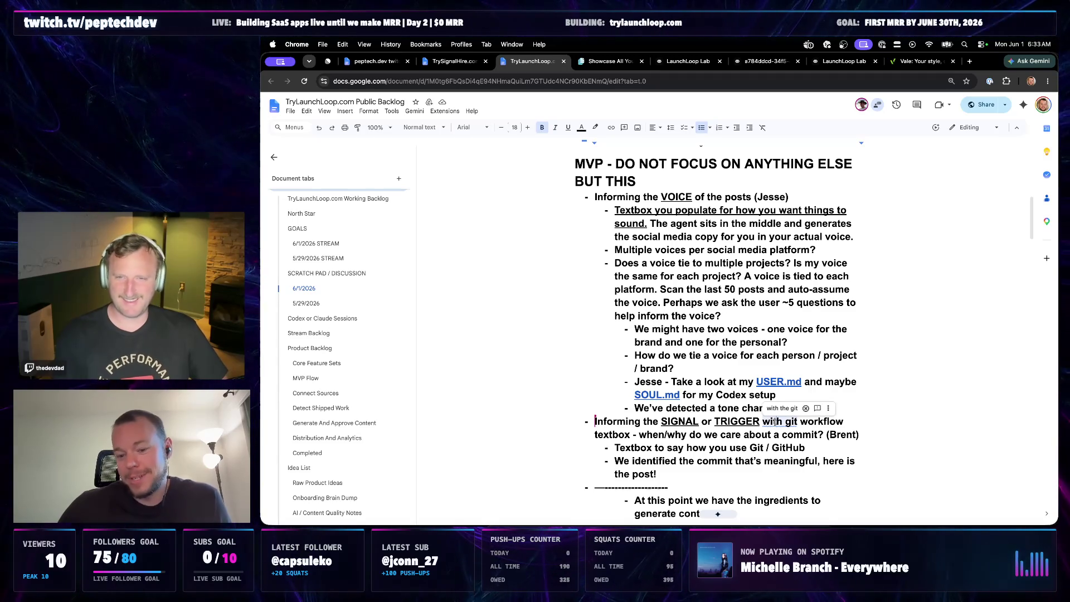
scroll(744, 354, up, 1)
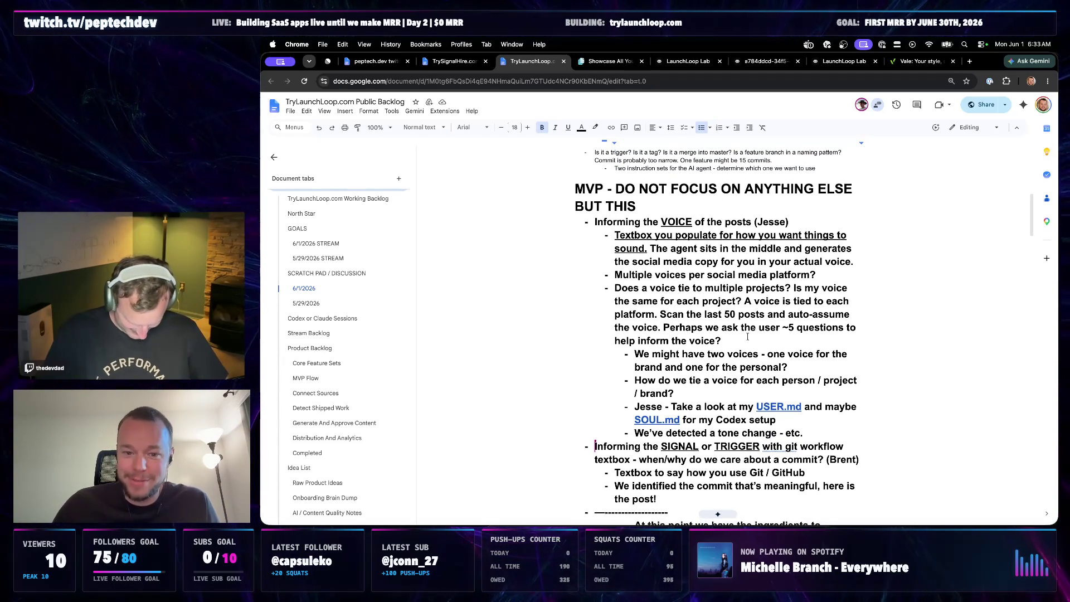
scroll(749, 328, up, 1)
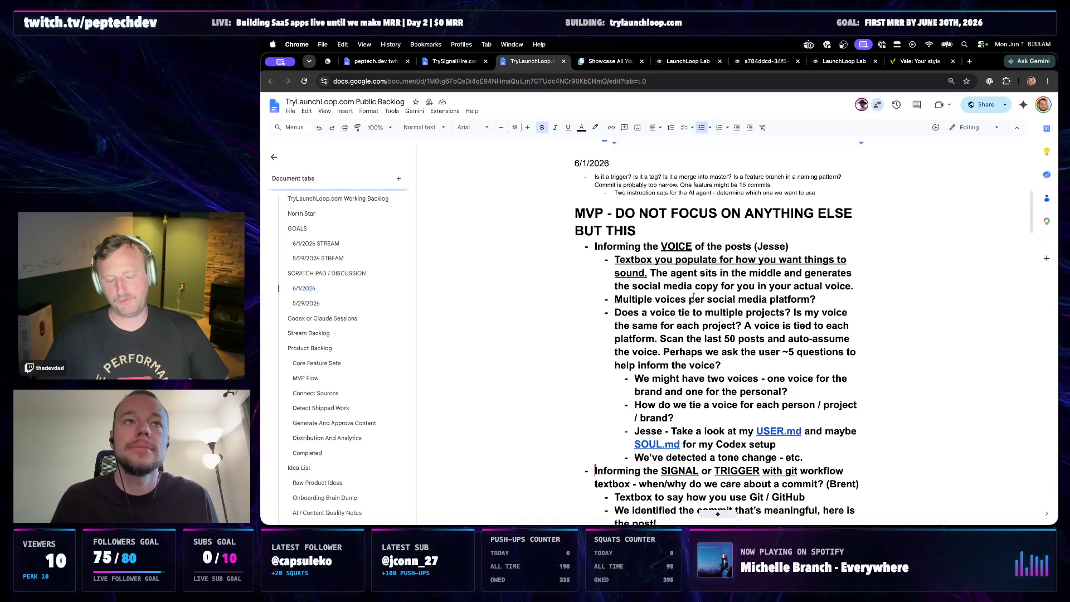
scroll(704, 358, down, 2)
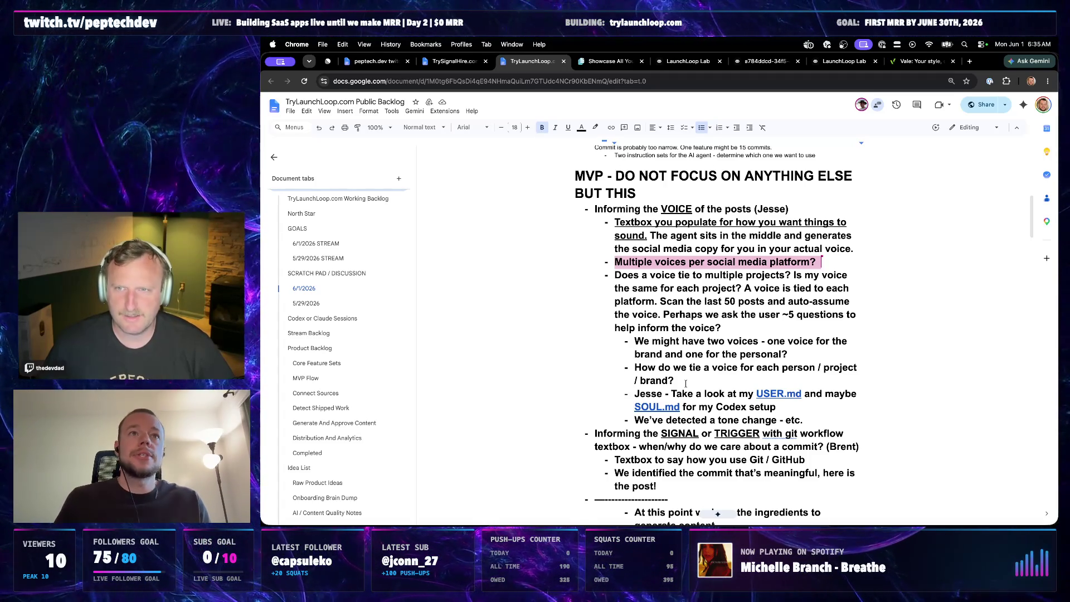
scroll(684, 393, down, 3)
scroll(686, 390, down, 2)
scroll(689, 383, down, 2)
scroll(693, 378, down, 1)
scroll(692, 378, down, 1)
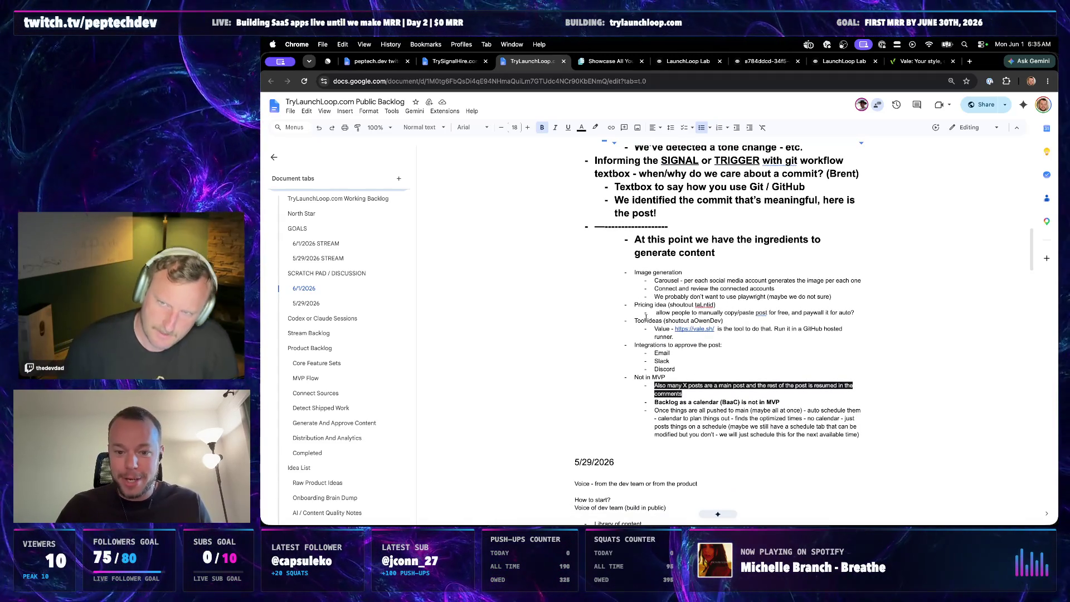
scroll(725, 312, up, 7)
scroll(725, 314, up, 1)
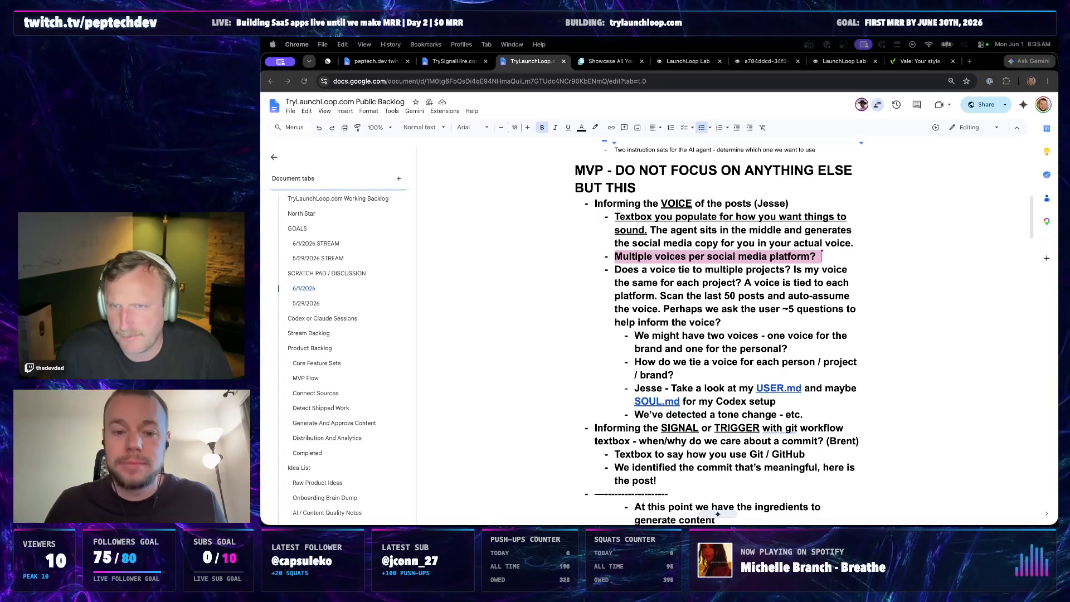
scroll(715, 343, down, 5)
scroll(715, 343, up, 1)
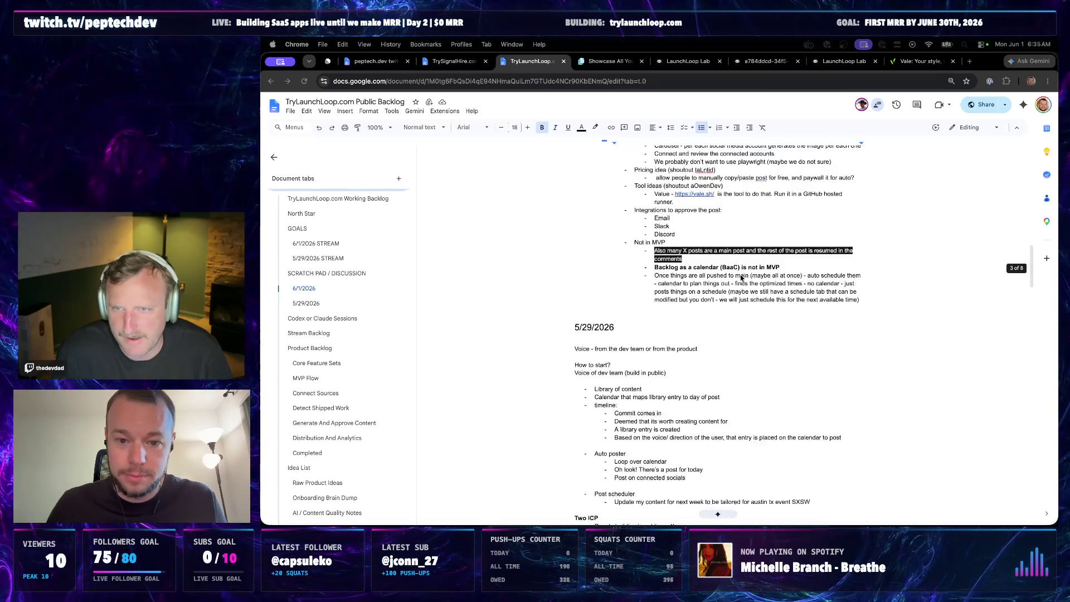
scroll(715, 343, up, 1)
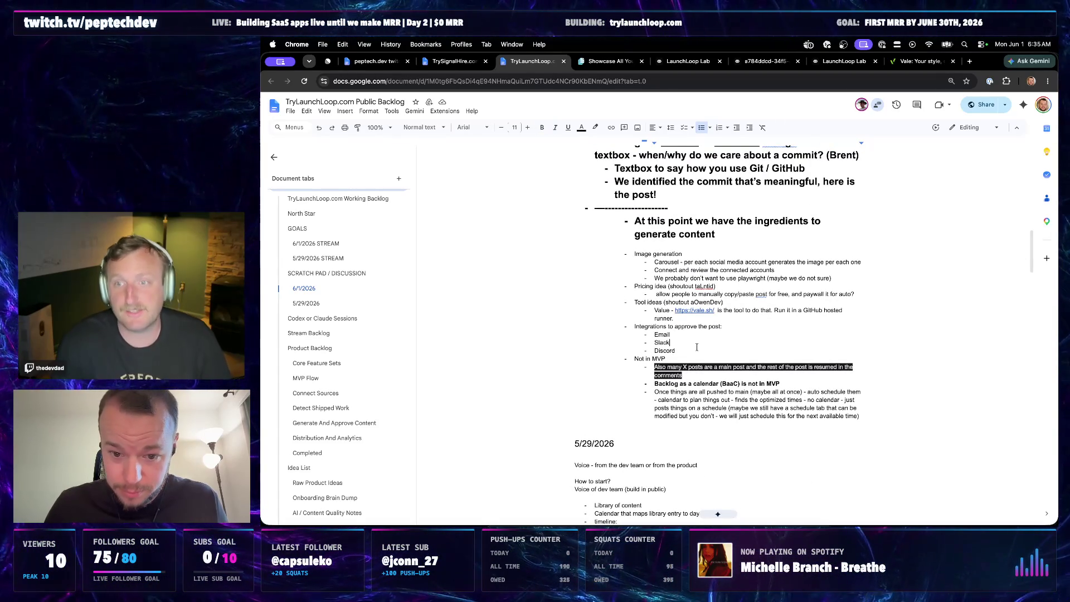
- Add a new item below Discord with an indented sub-bullet of pasted notes about another product
key(Return)
key(Return)
text(Hiker Tommy)
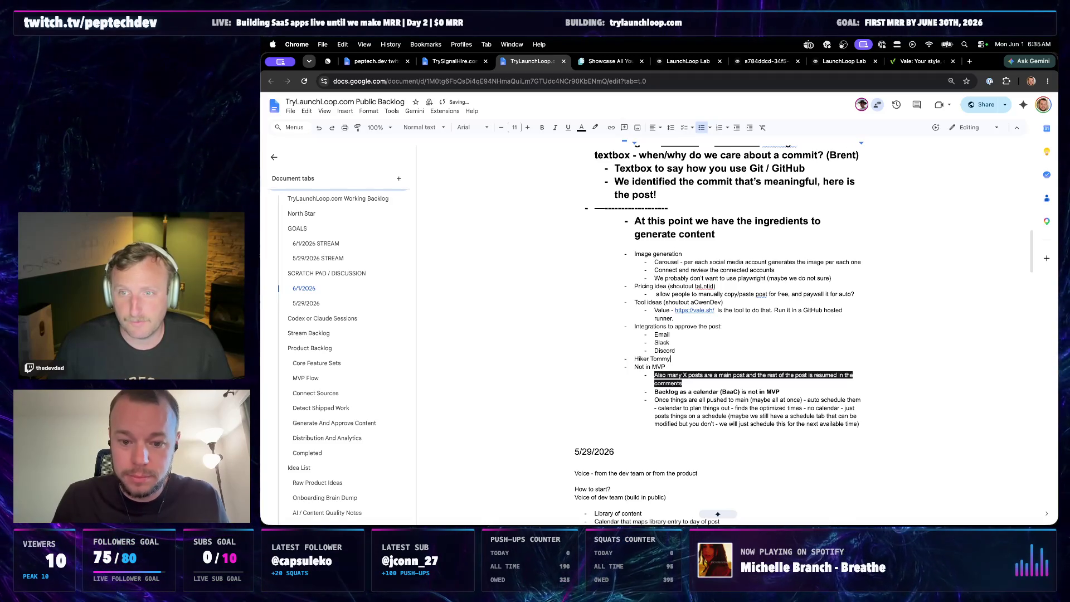
key(Return)
key(Tab)
key(ctrl+v)
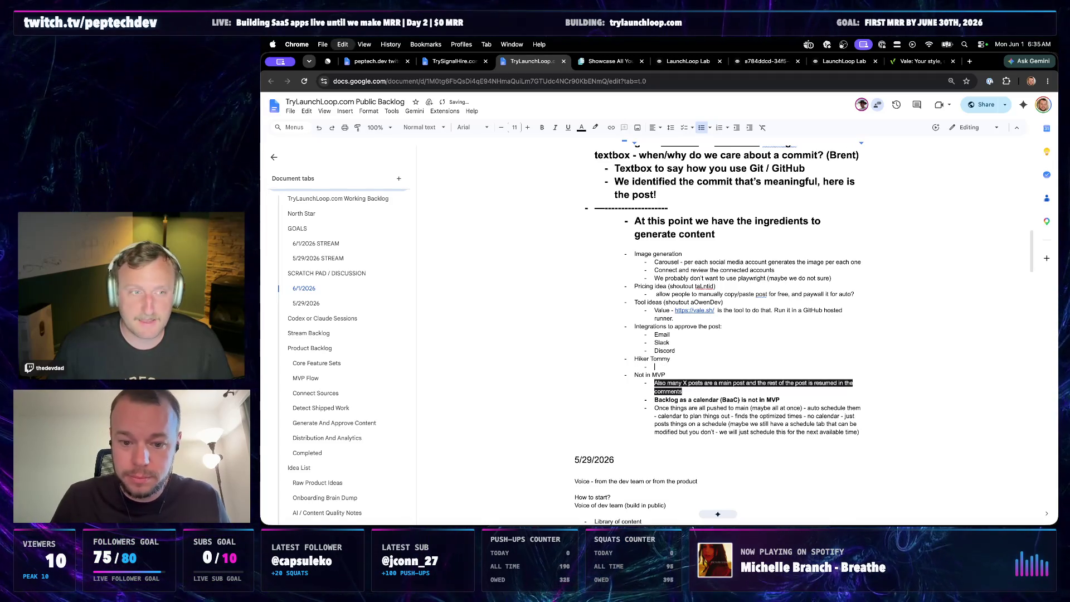
text(shoutout )
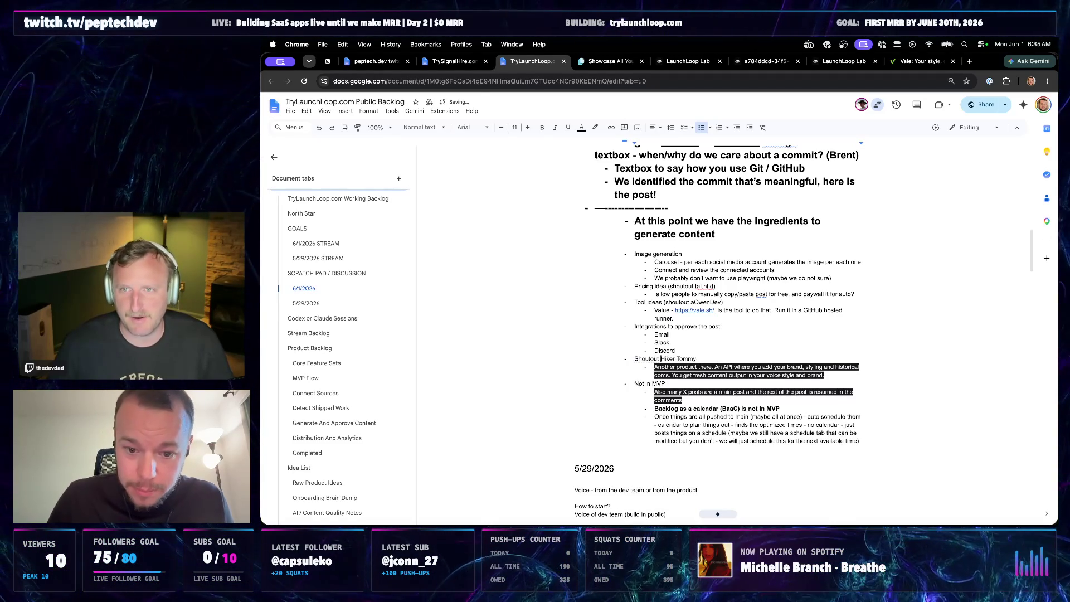
text(t @)
key(Escape)
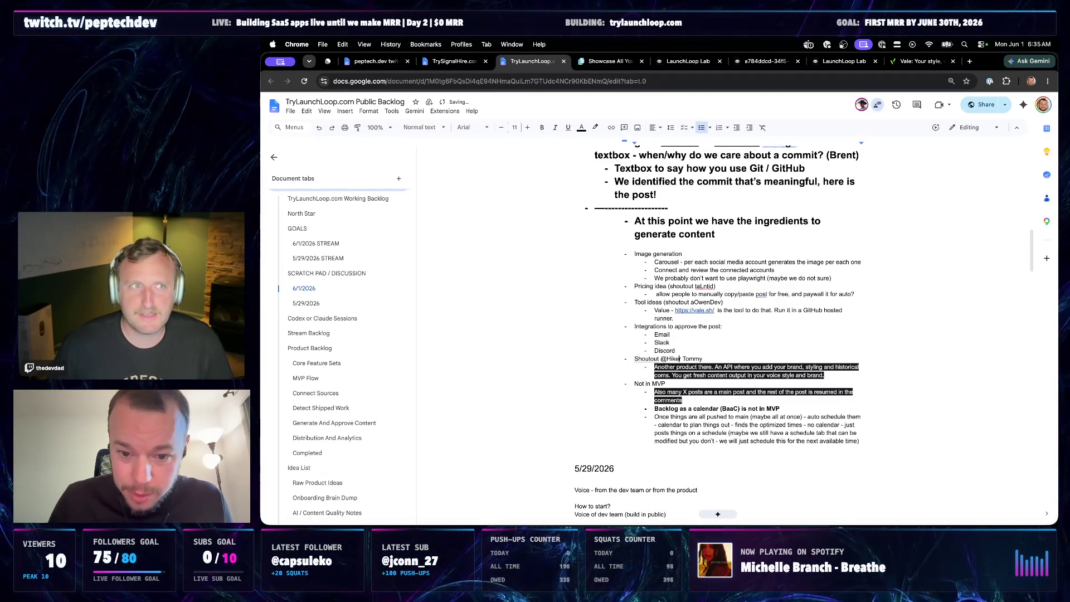
key(End)
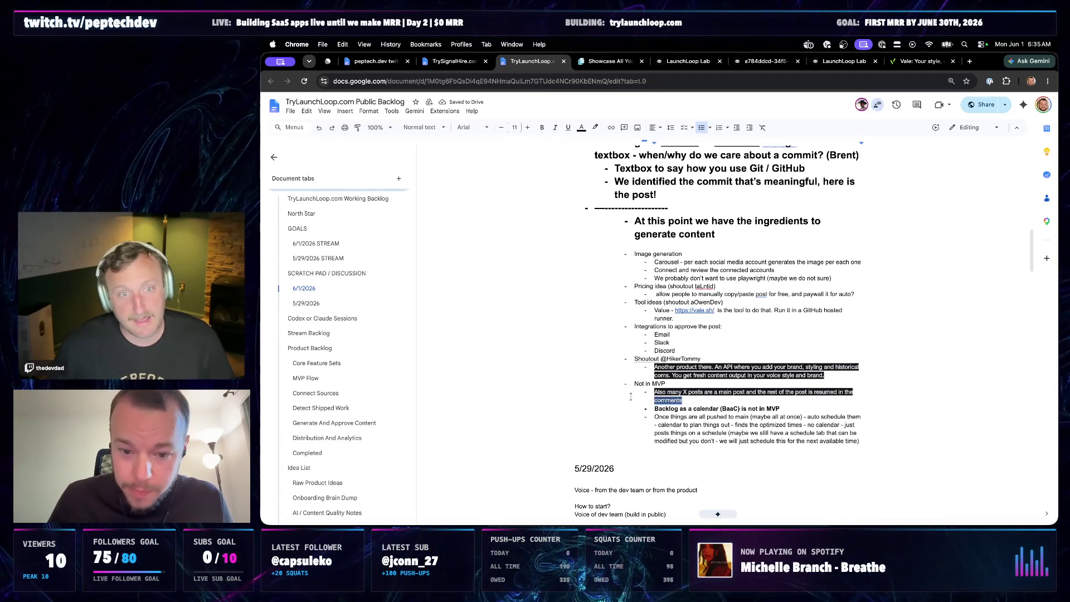
drag(684, 401, 629, 393)
click(692, 399)
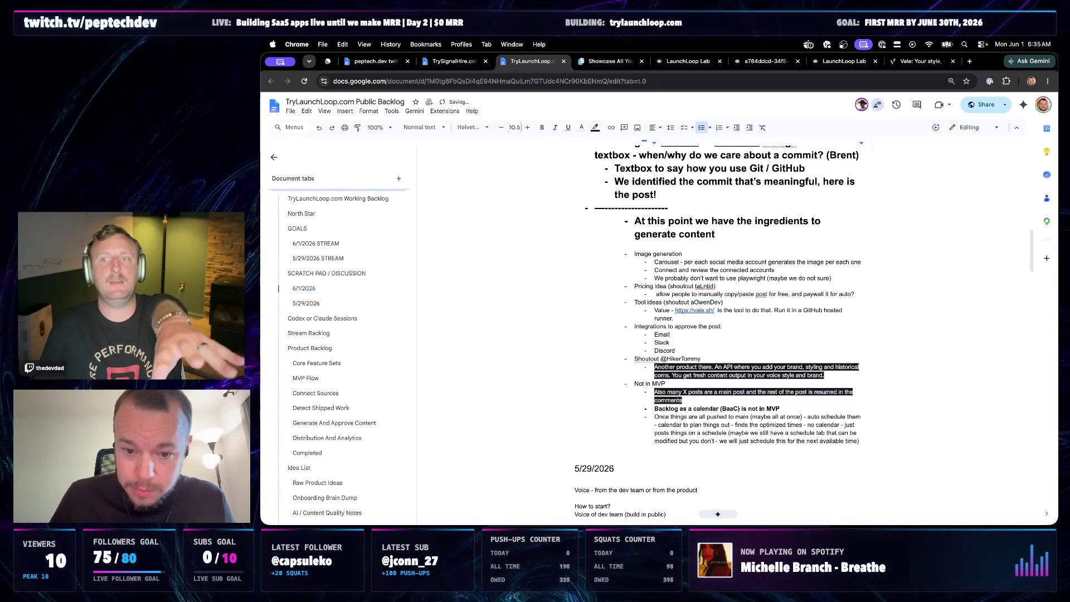
text( (shoutout @)
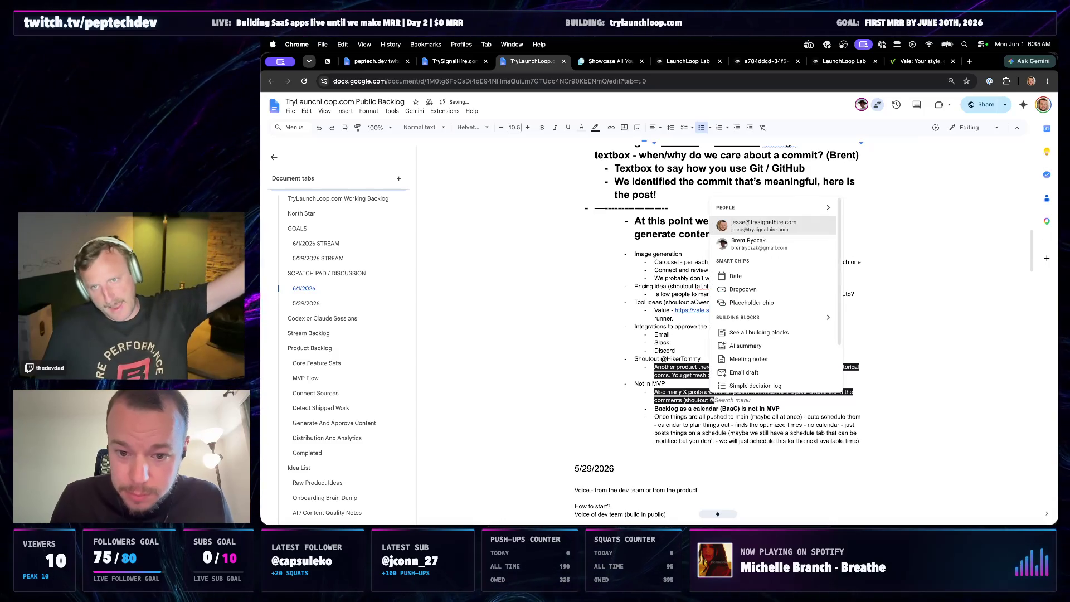
key(BackSpace)
text(ta)
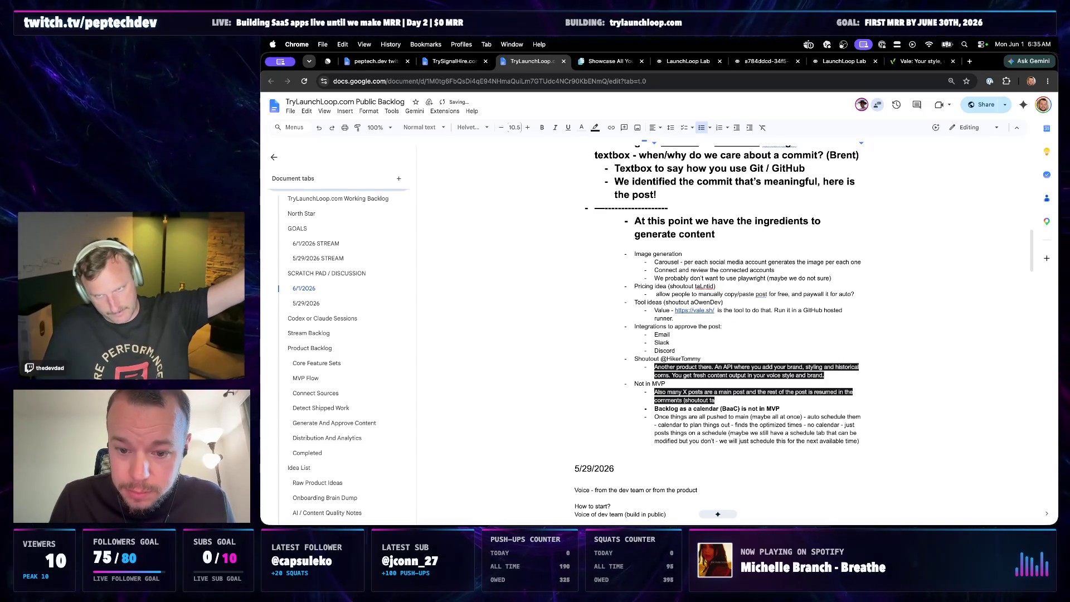
text(Lntid))
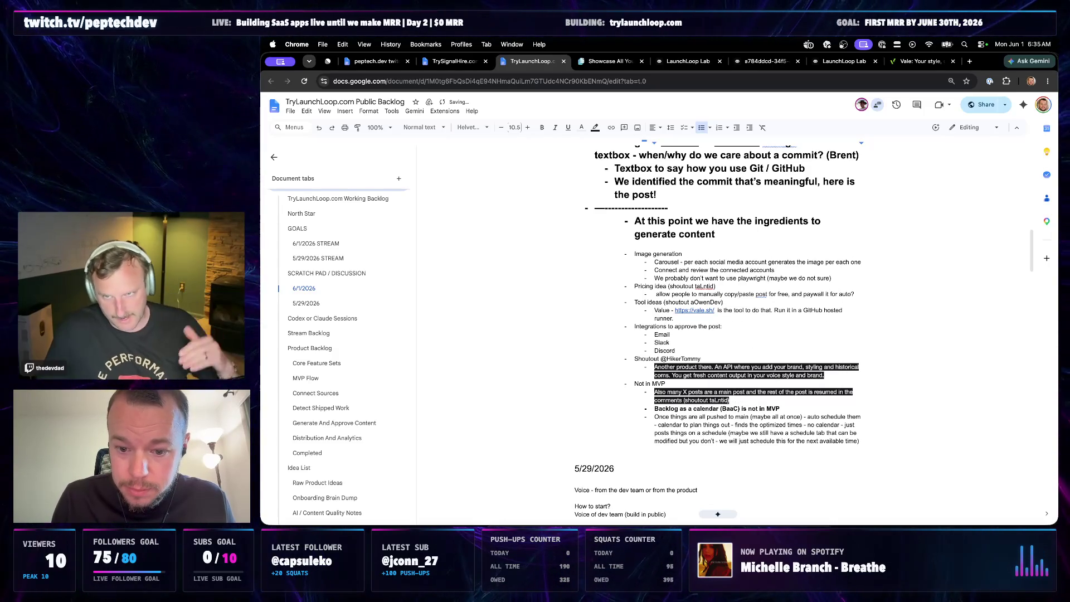
drag(825, 375, 654, 366)
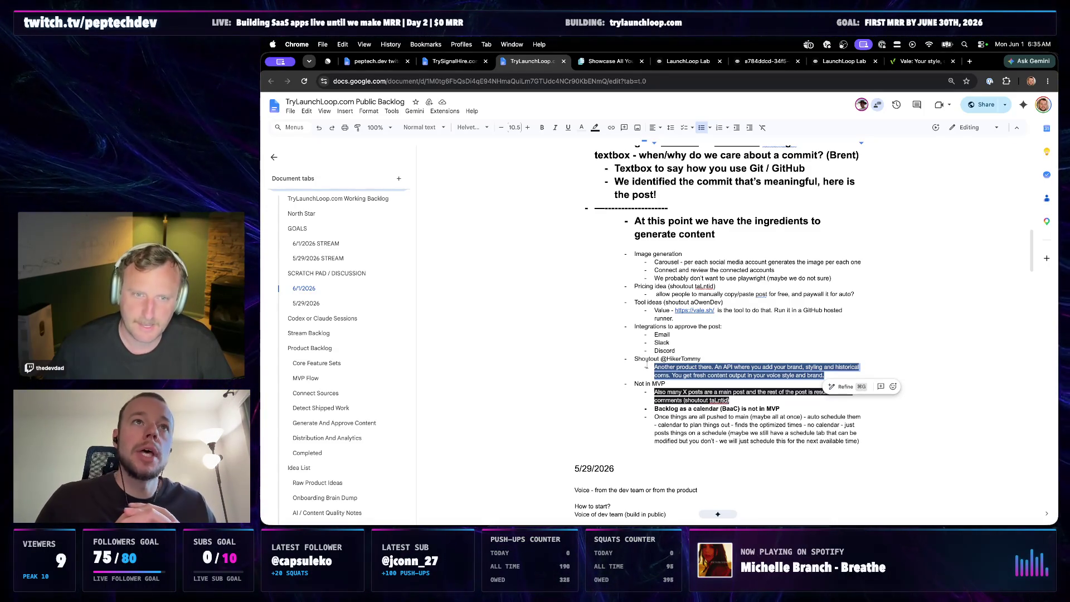
scroll(678, 332, up, 3)
scroll(677, 343, up, 2)
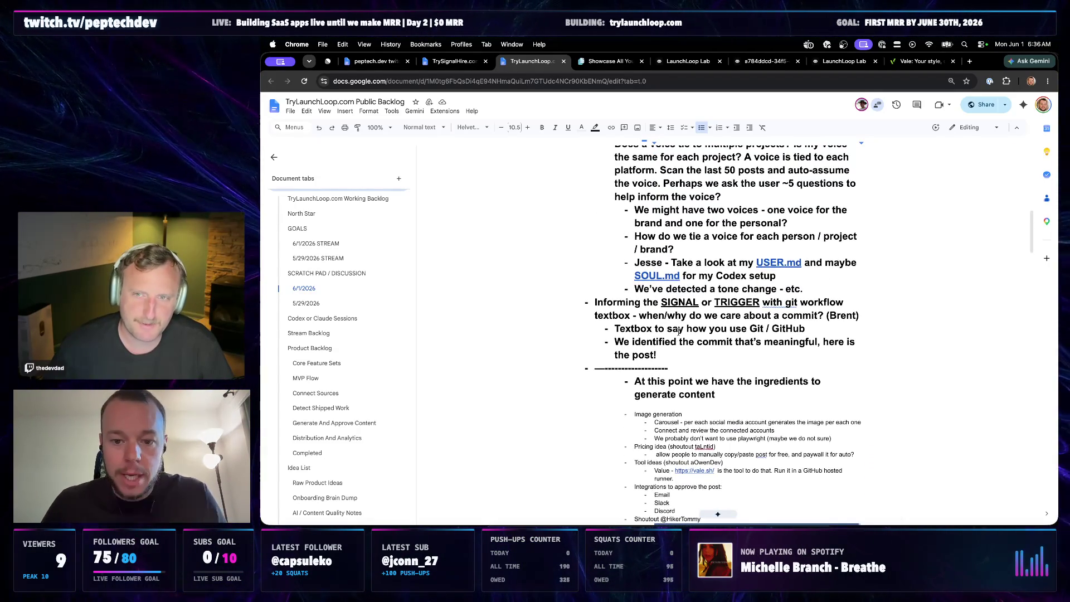
scroll(677, 355, up, 1)
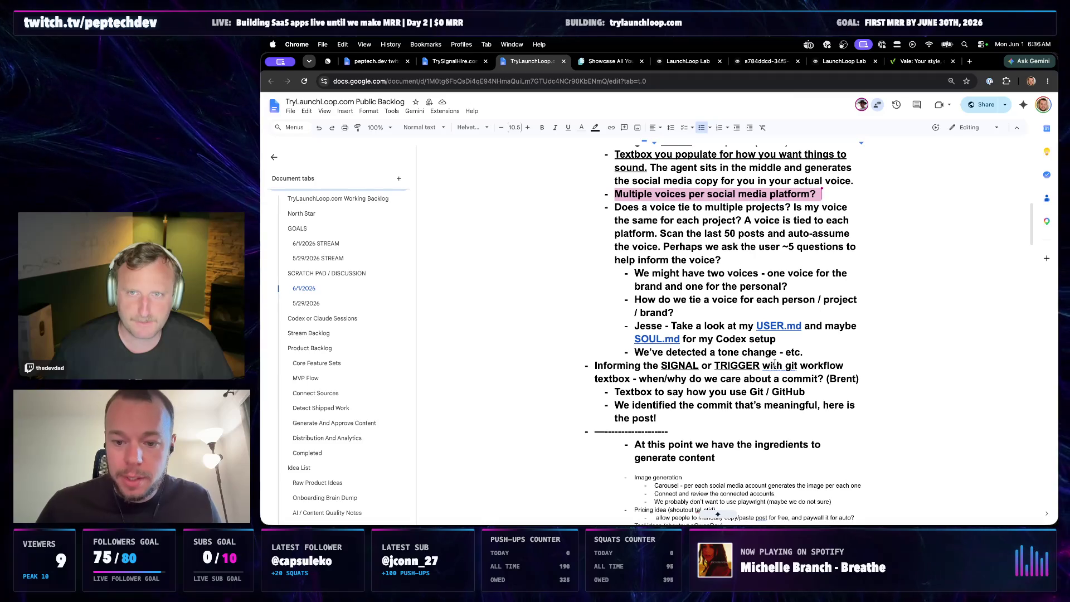
scroll(718, 513, up, 1)
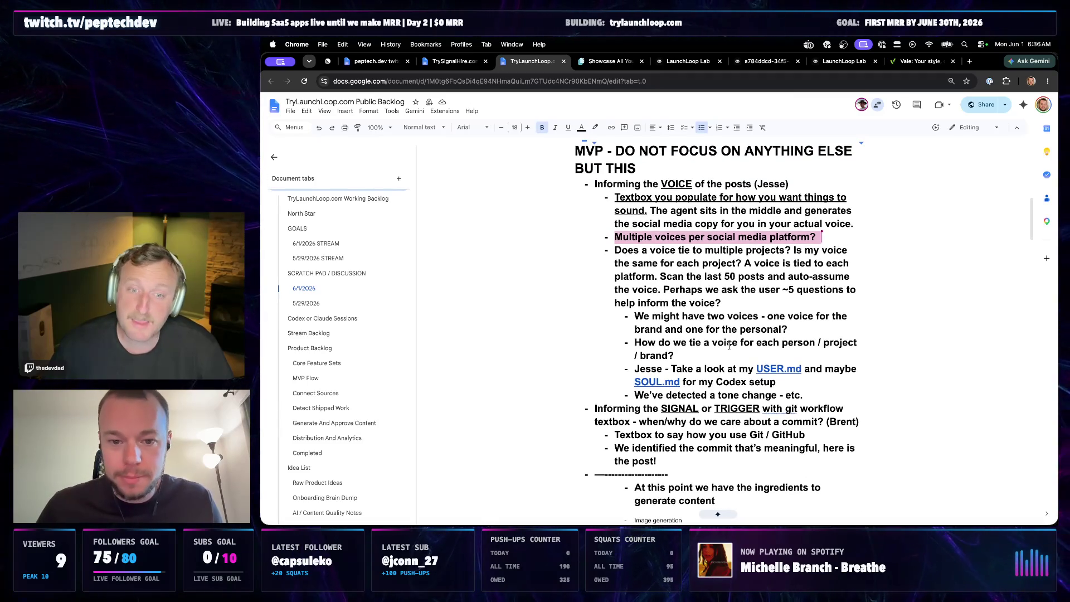
scroll(731, 369, up, 1)
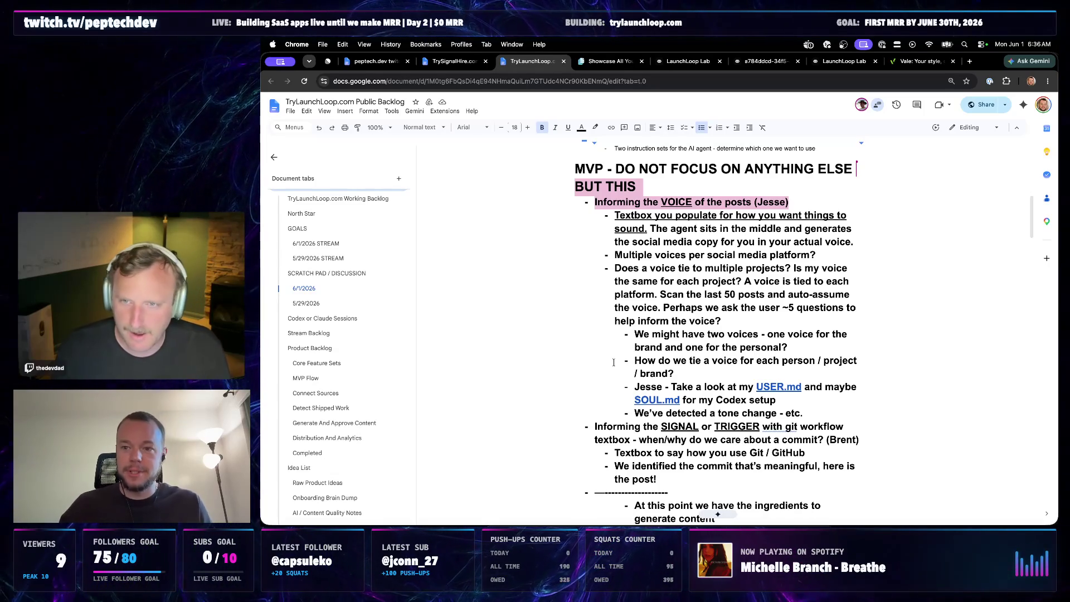
scroll(683, 299, up, 1)
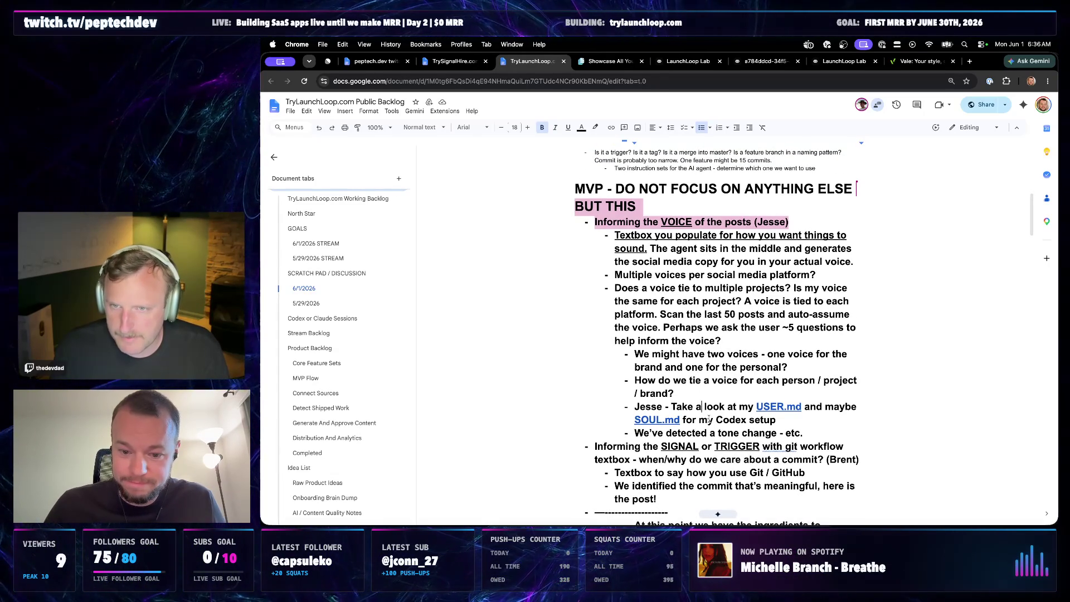
scroll(711, 419, down, 1)
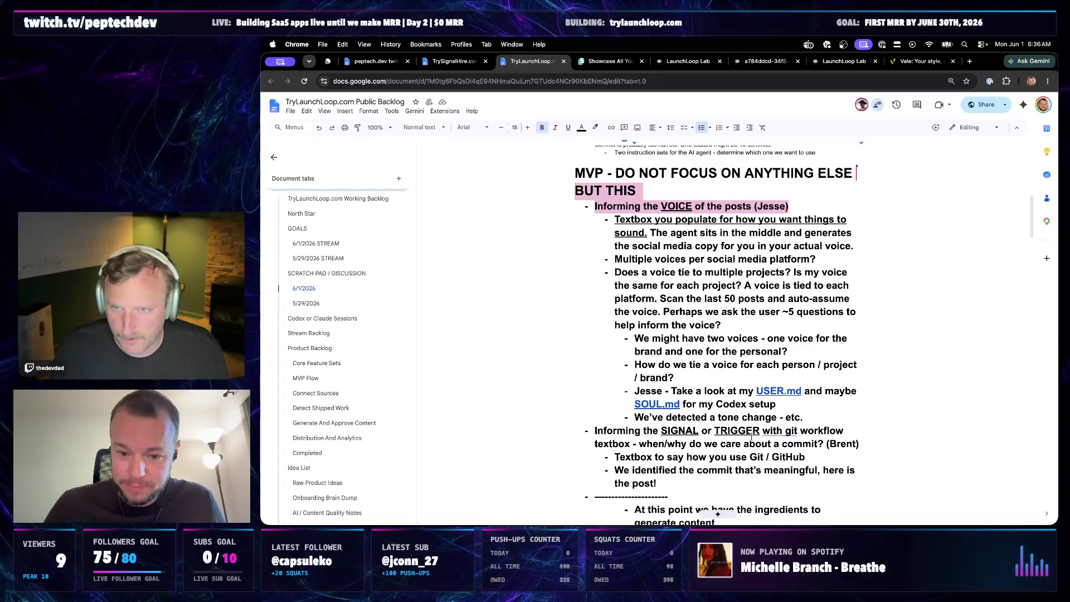
scroll(782, 424, down, 3)
scroll(770, 422, up, 1)
scroll(753, 420, up, 1)
scroll(734, 417, up, 3)
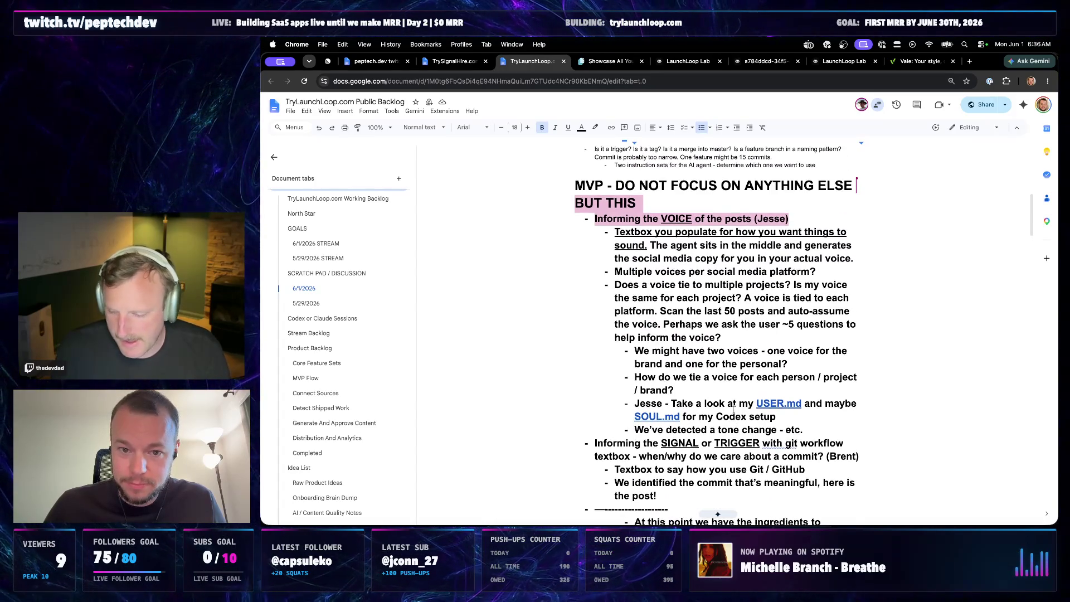
scroll(736, 368, up, 1)
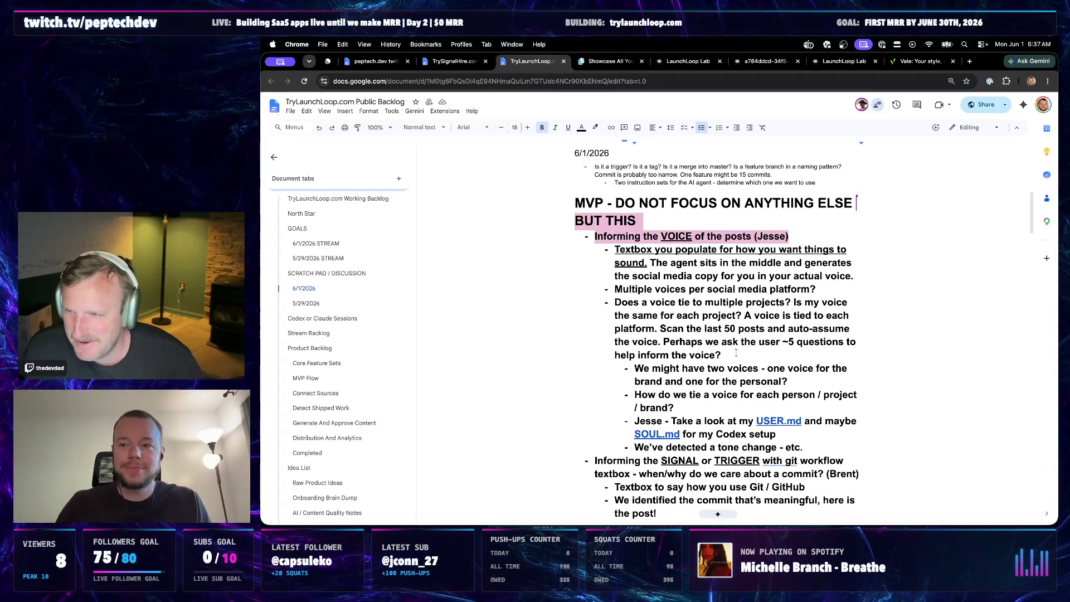
scroll(709, 422, down, 1)
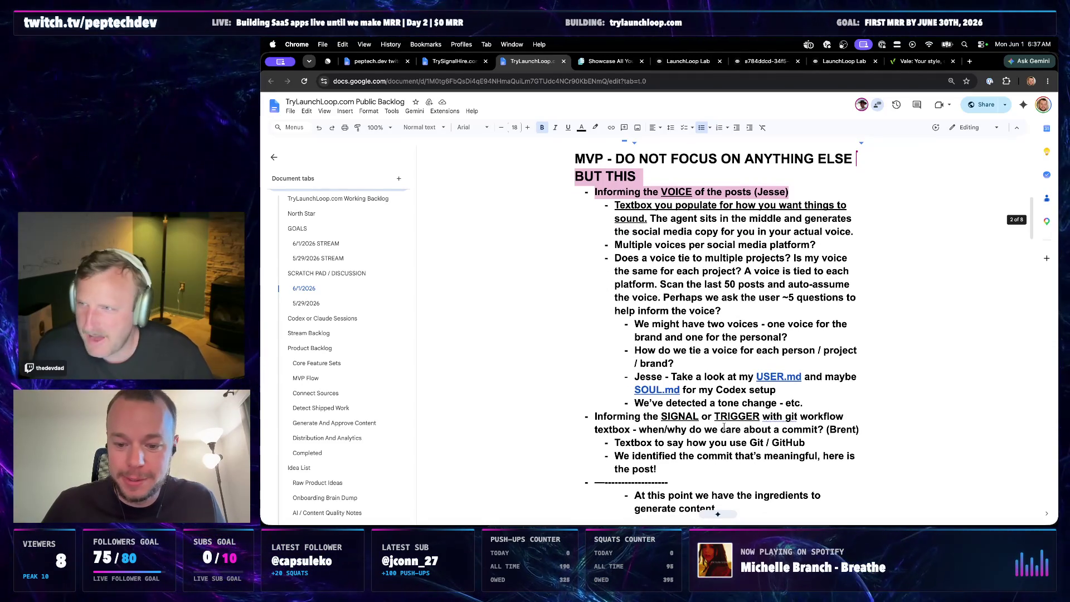
- Fix the trigger line to 'with the git workflow' and split 'MVP' onto its own heading line
click(784, 417)
click(782, 404)
text(the)
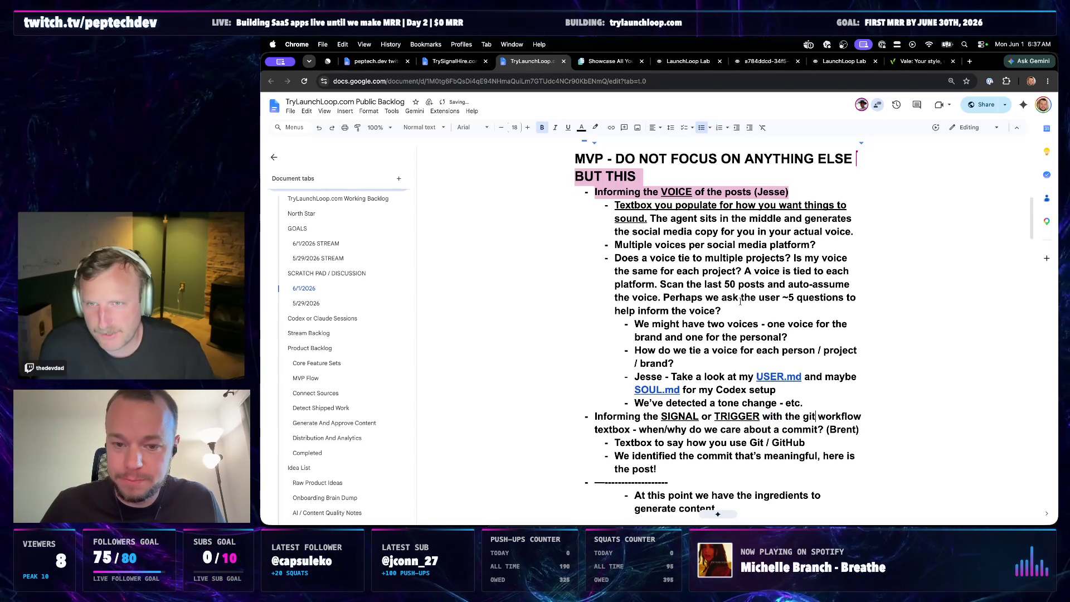
scroll(663, 212, up, 2)
click(663, 212)
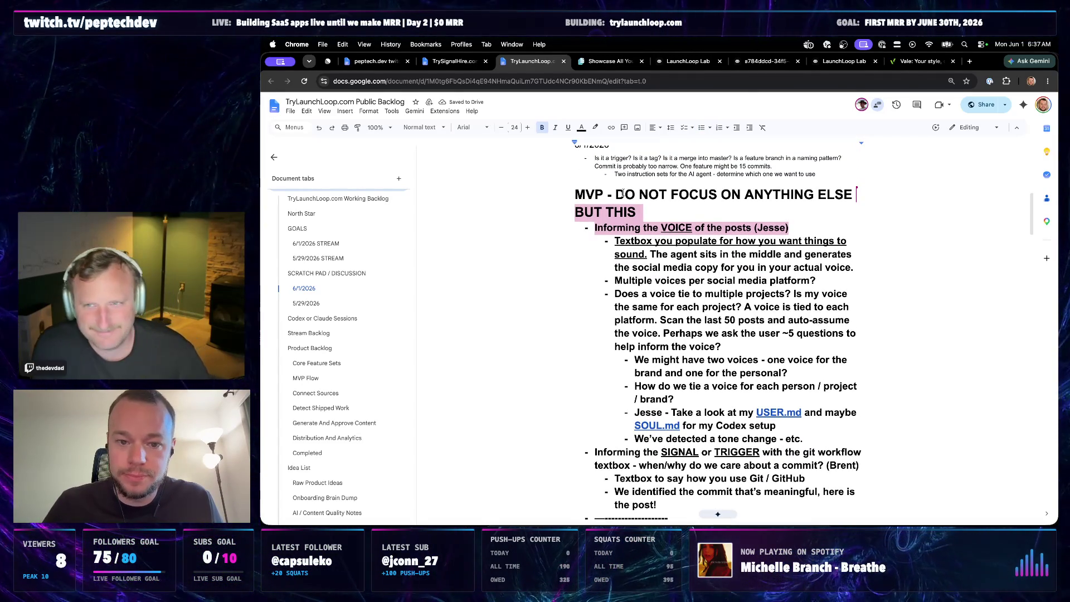
click(616, 194)
key(BackSpace)
key(BackSpace)
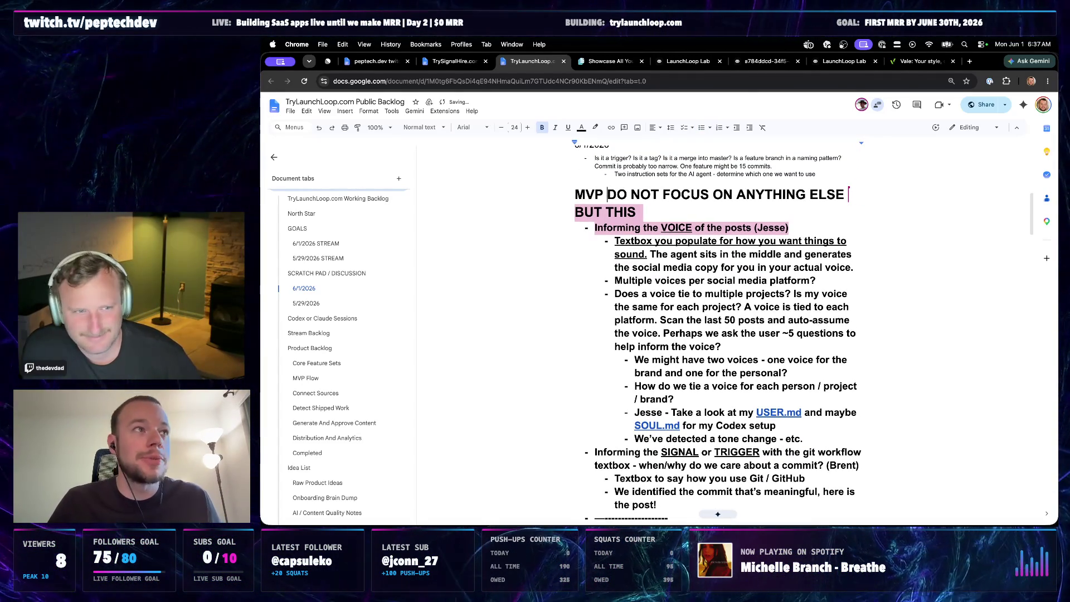
key(Return)
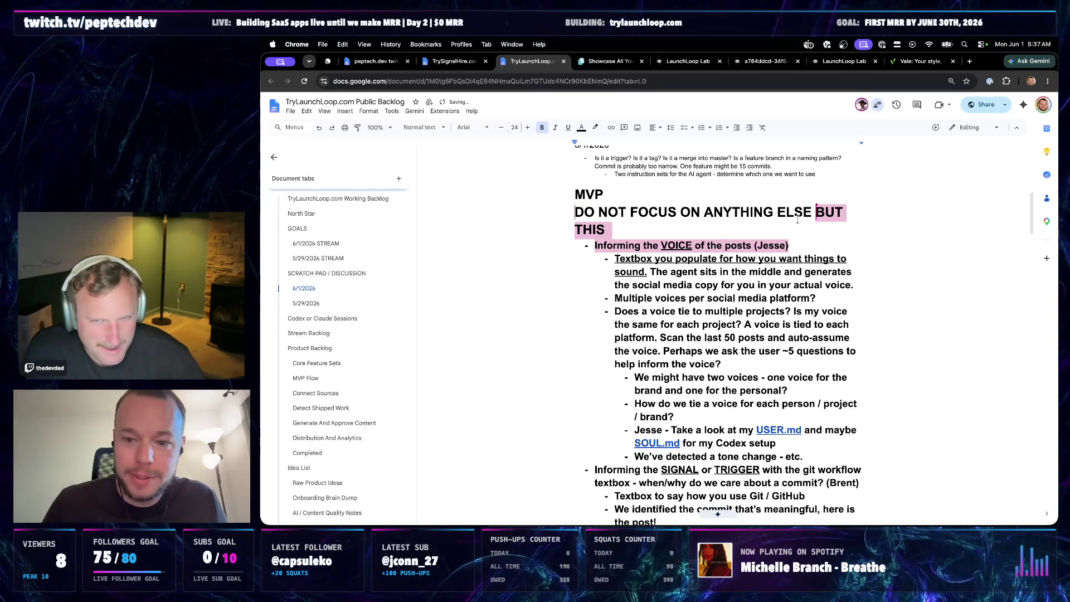
- Shrink the 'DO NOT FOCUS ON ANYTHING ELSE BUT THIS' tagline to size 17 and compare it with the body text
key(alt+shift+Down)
key(ctrl+shift+comma)
key(ctrl+shift+comma)
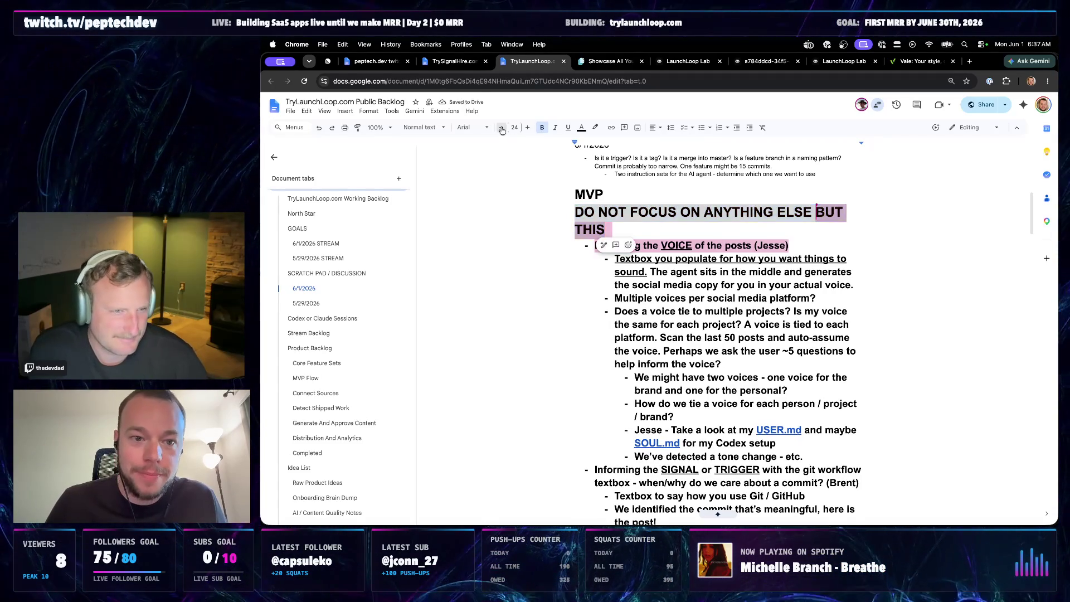
key(ctrl+shift+comma)
key(ctrl+shift+comma)
key(ctrl+shift+comma)
key(ctrl+shift+comma)
key(ctrl+shift+comma)
click(647, 249)
scroll(661, 309, up, 1)
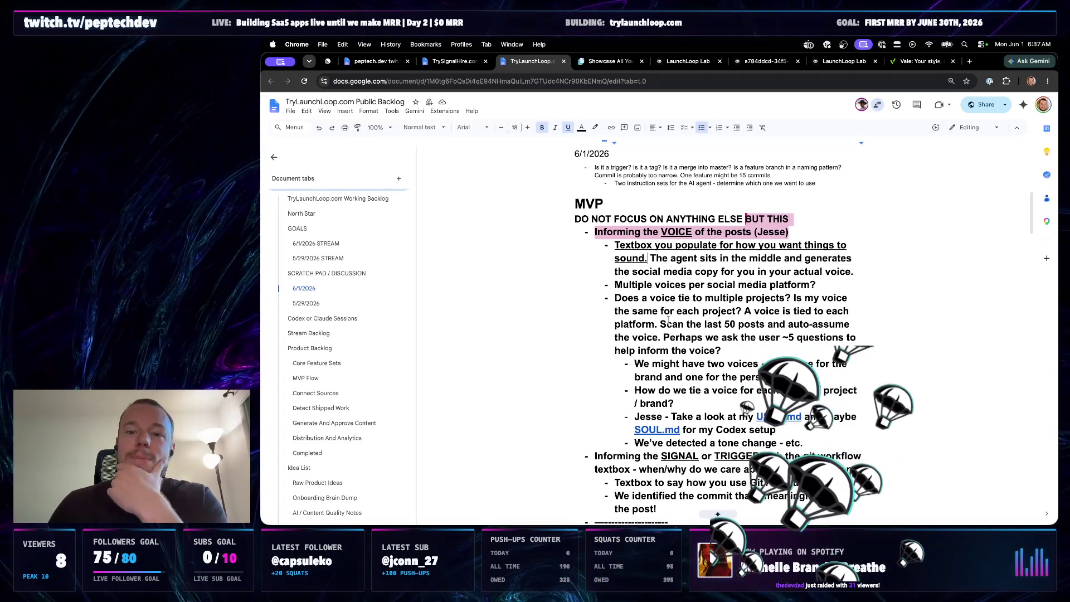
click(679, 298)
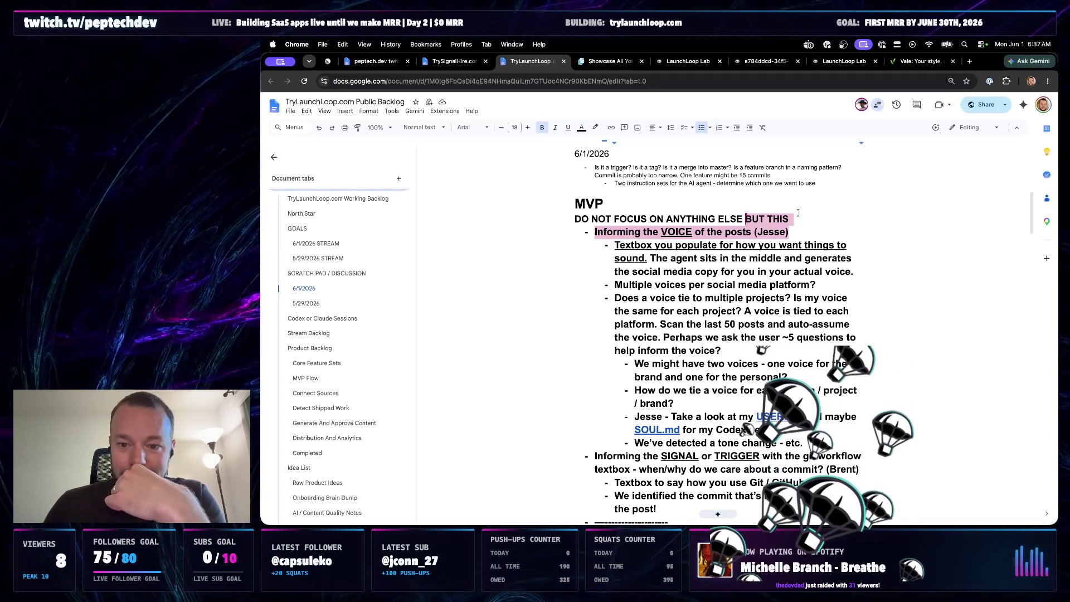
drag(789, 219, 568, 218)
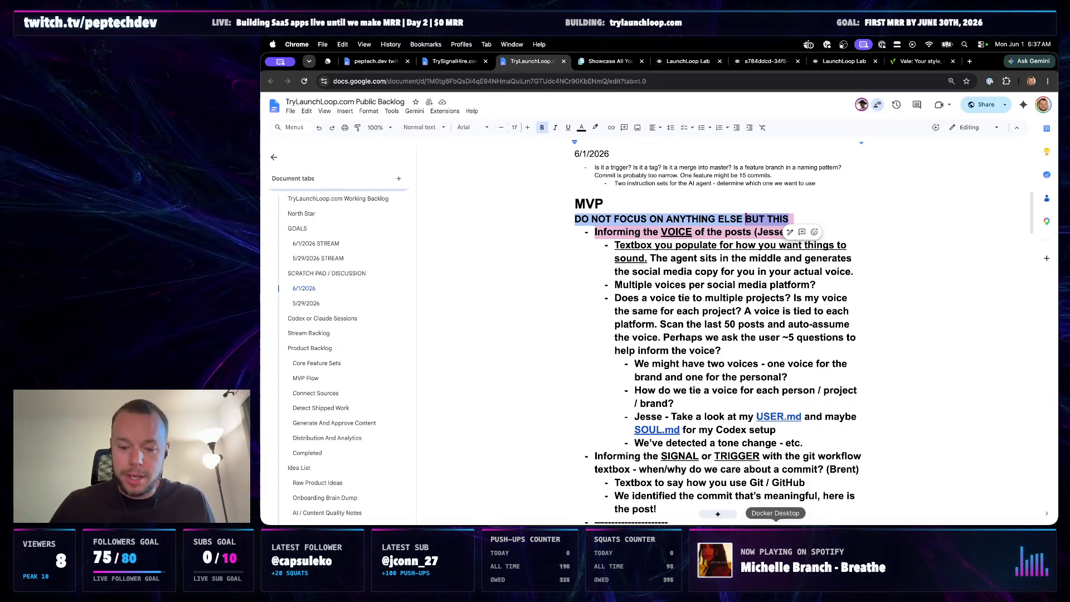
click(728, 523)
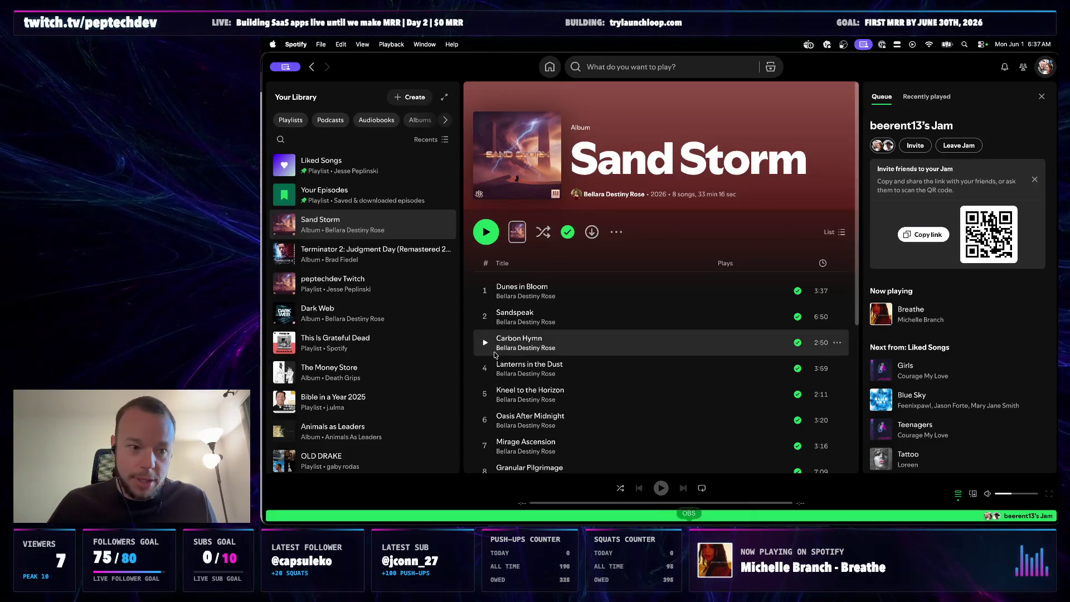
- Start the Sand Storm album playing from Dunes in Bloom, then hide Spotify to return to the backlog
click(487, 233)
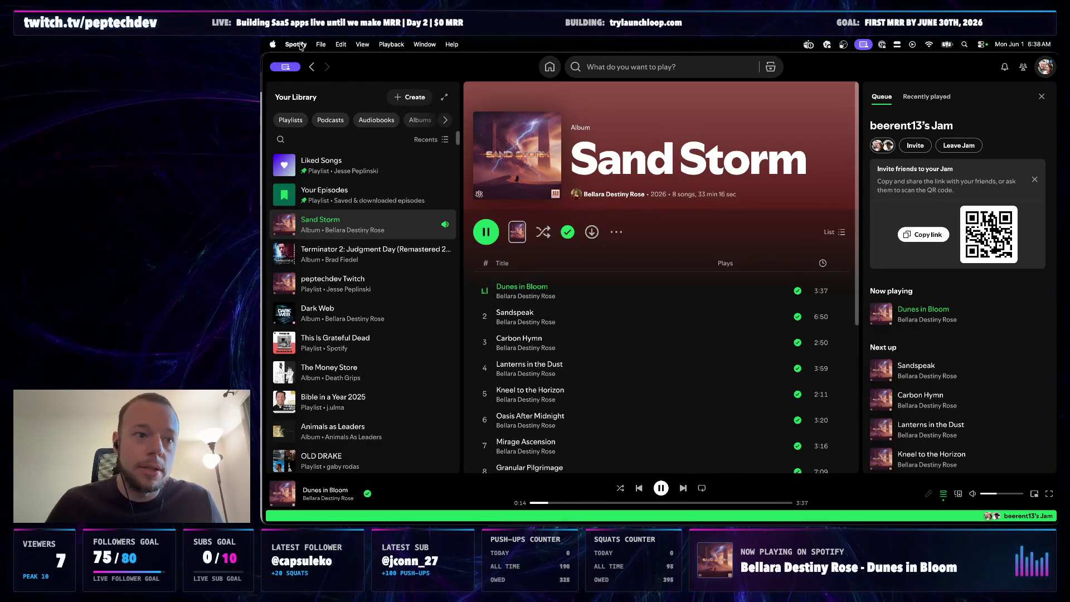
click(297, 45)
click(318, 160)
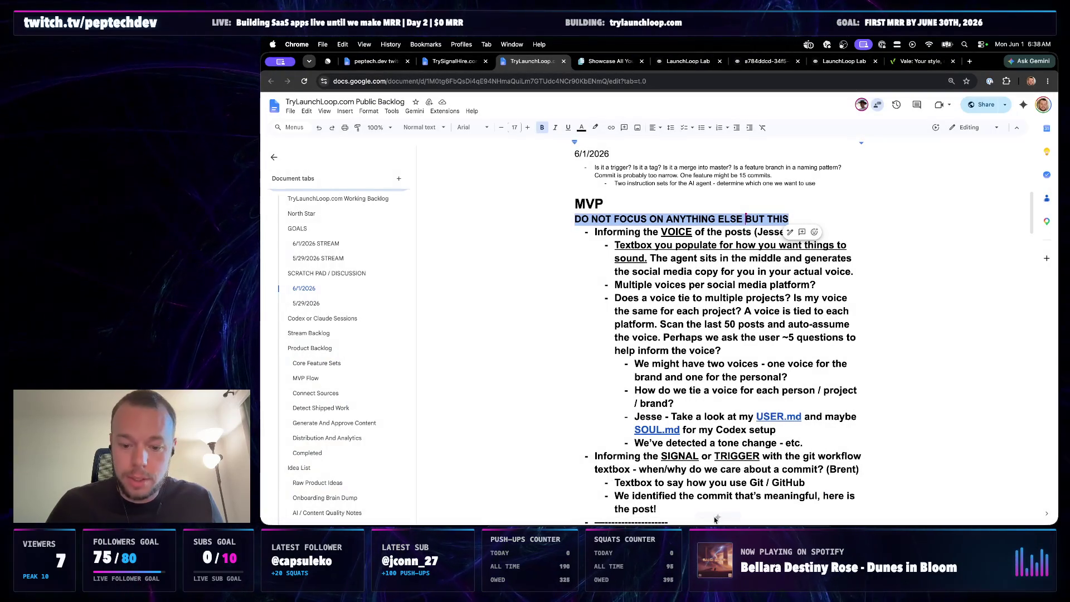
- Bring the Spotify window back in front of the backlog document
key(super+Tab)
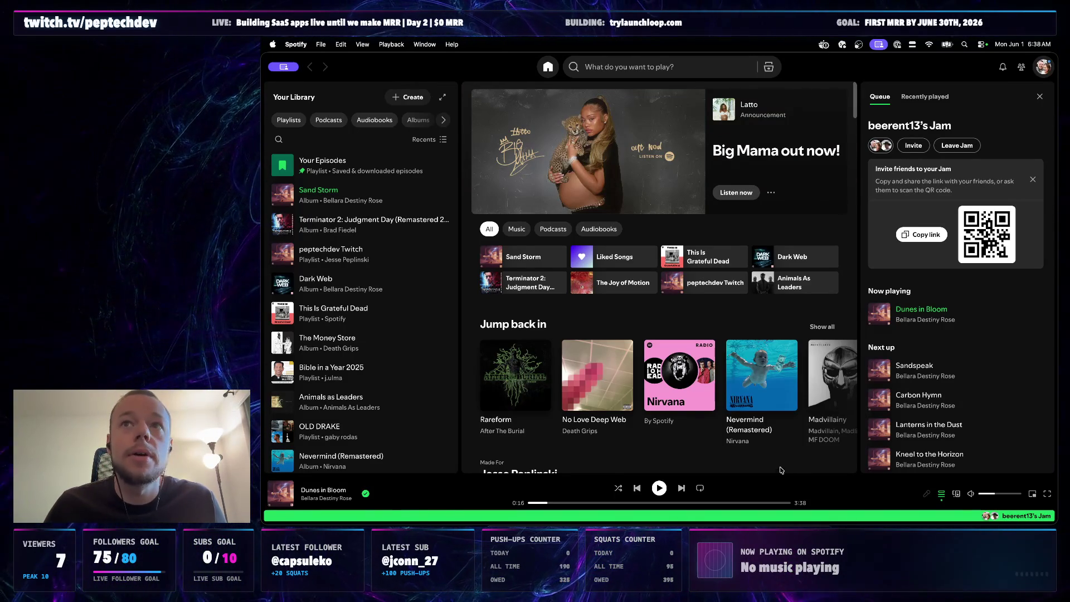
- Resume playback of Dunes in Bloom from the player bar
click(660, 488)
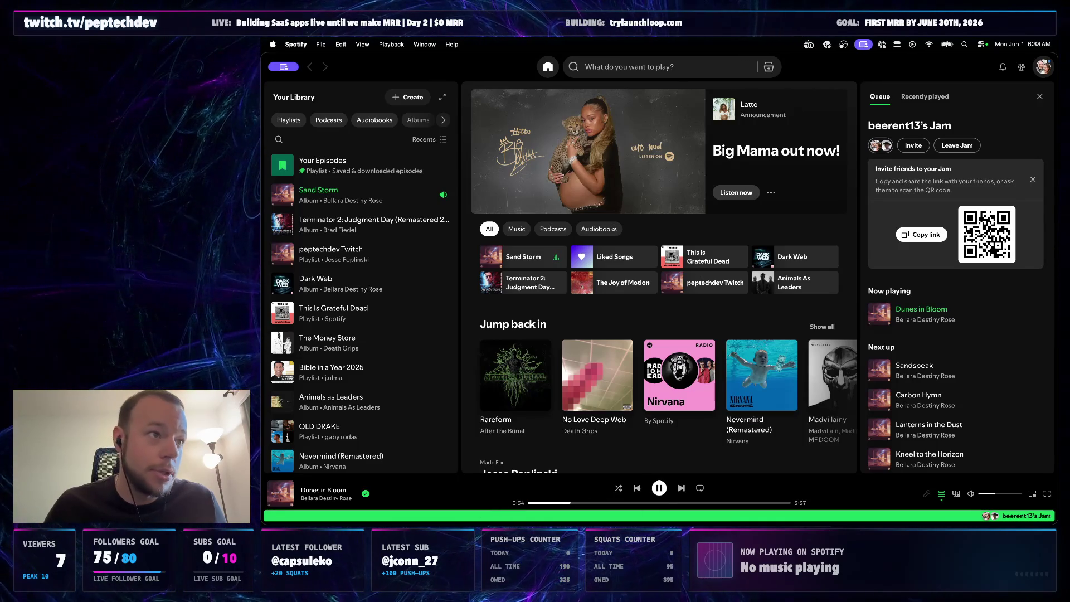
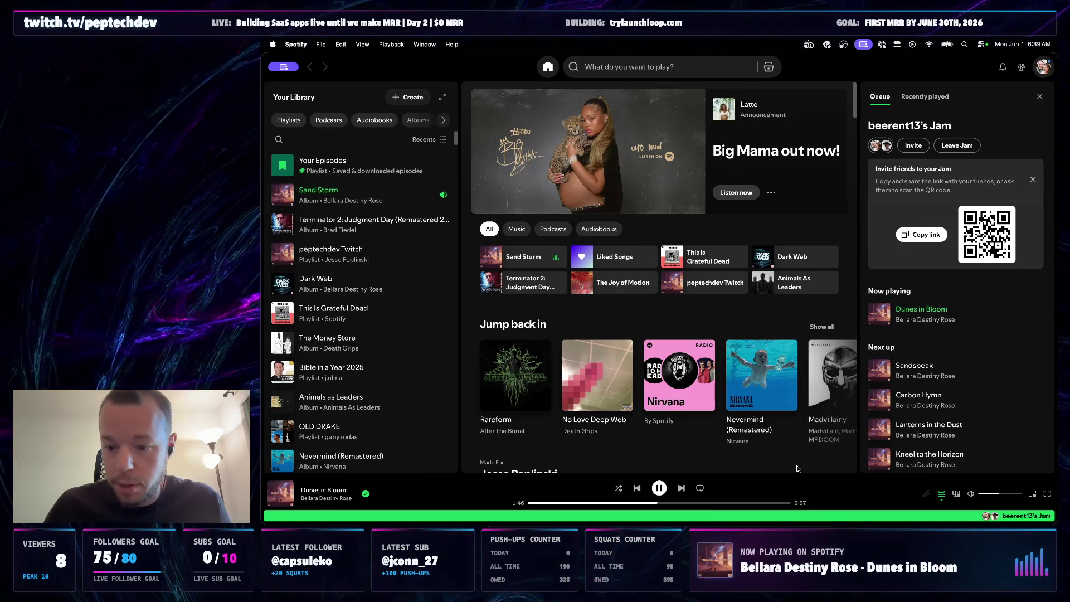
- Play Liked Songs in Spotify, skip to Manipulator II, then return to the backlog document in Chrome
click(288, 119)
click(320, 164)
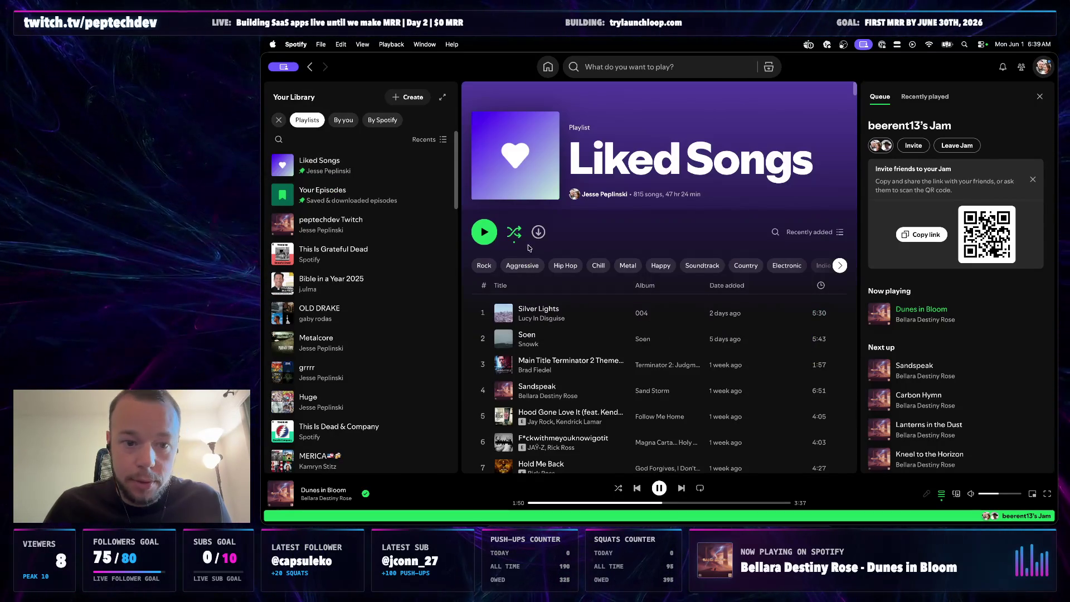
click(484, 232)
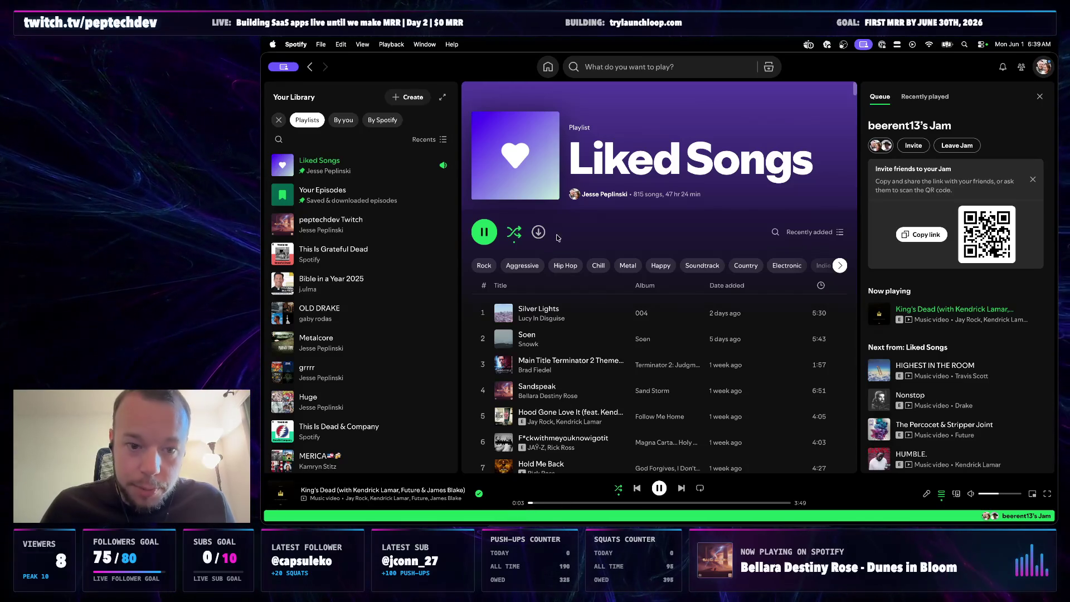
click(682, 489)
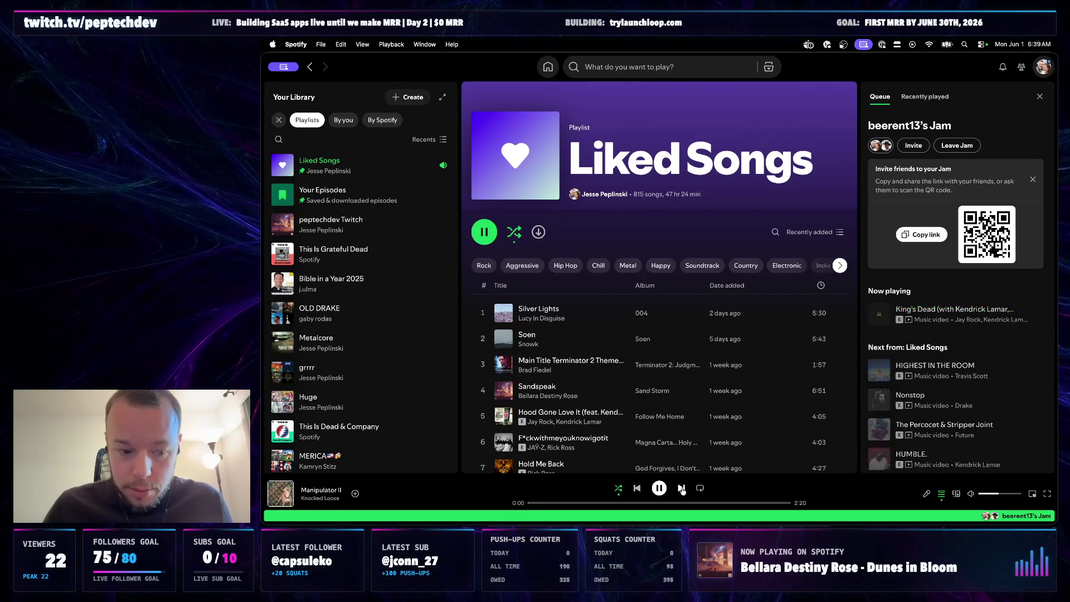
click(534, 524)
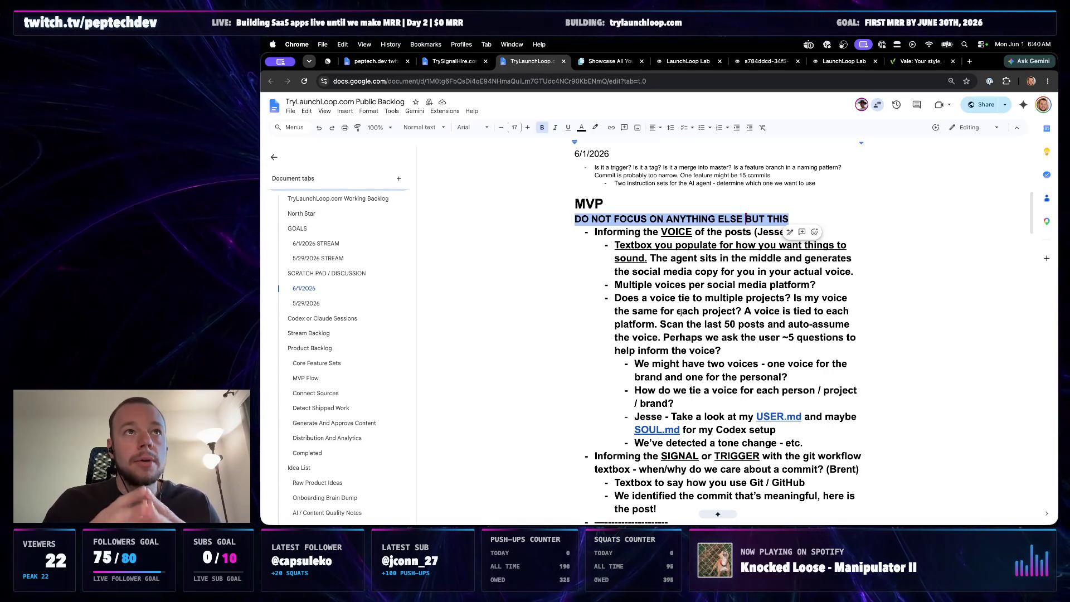
scroll(677, 366, up, 2)
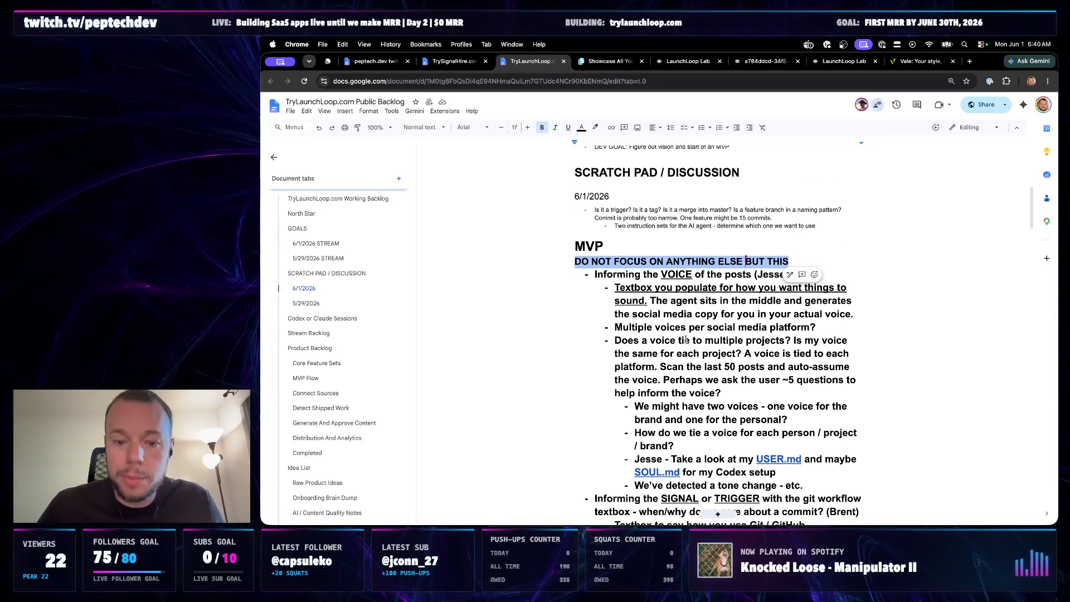
scroll(678, 365, down, 1)
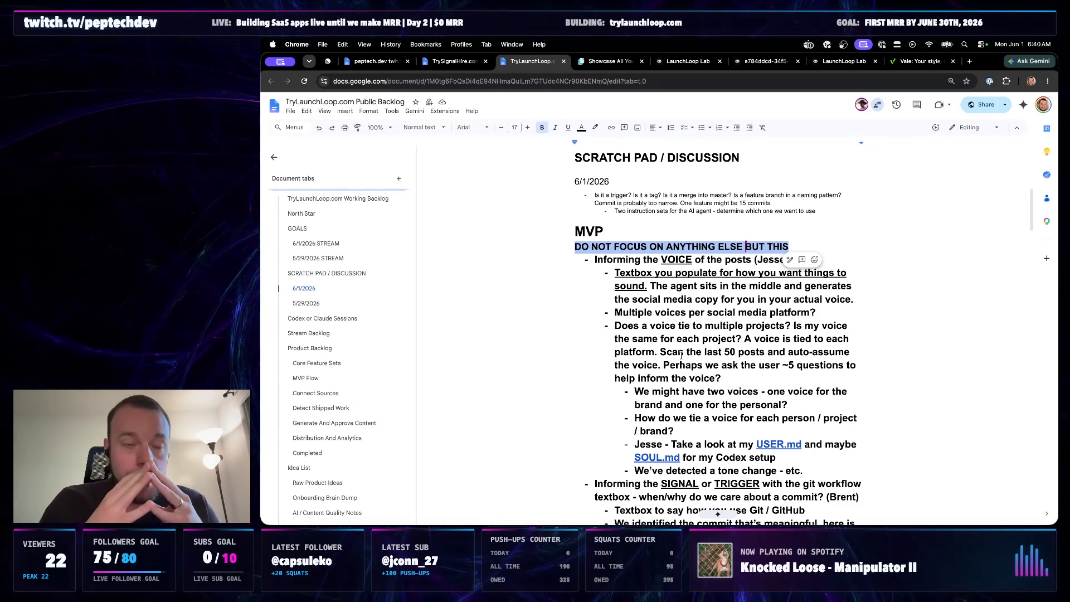
scroll(673, 373, down, 1)
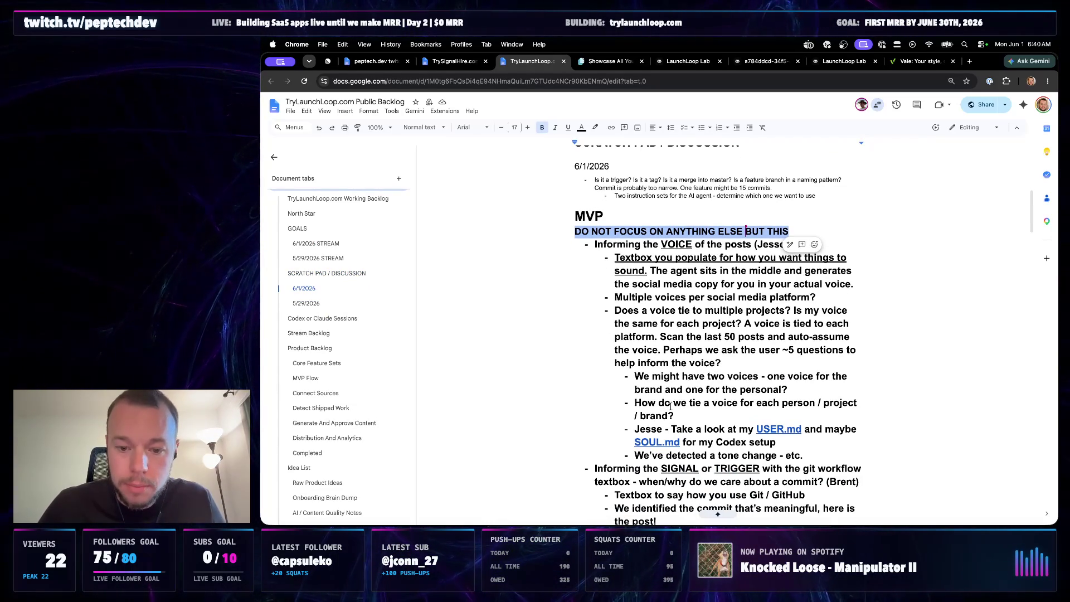
- Switch back to Spotify after reviewing the MVP voice notes in the backlog doc
key(super+Tab)
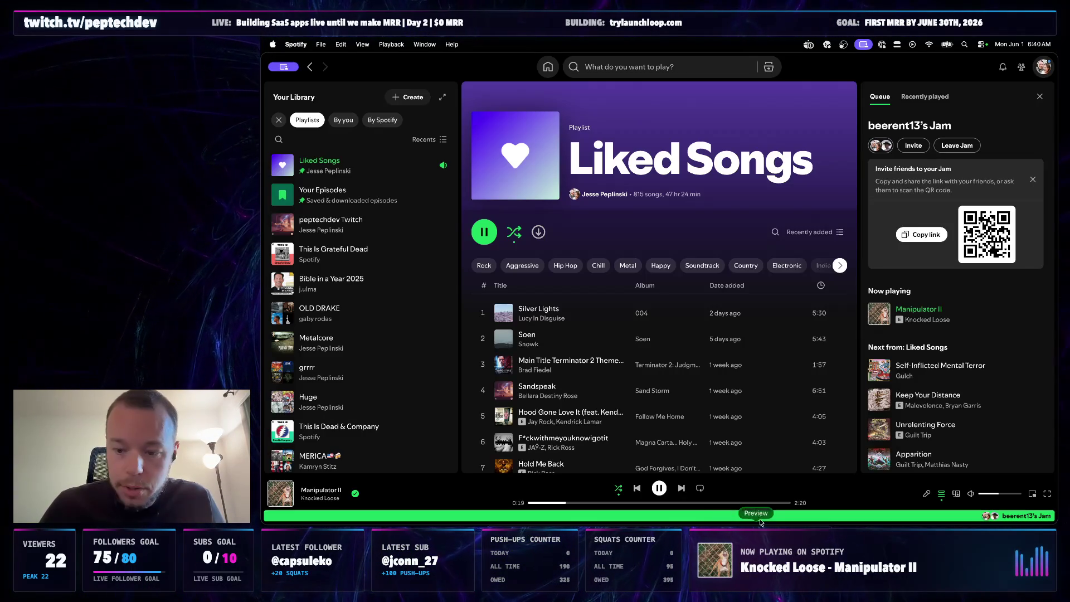
- Skip to The Smashing Pumpkins' Today, then return to the backlog document
click(681, 488)
click(534, 530)
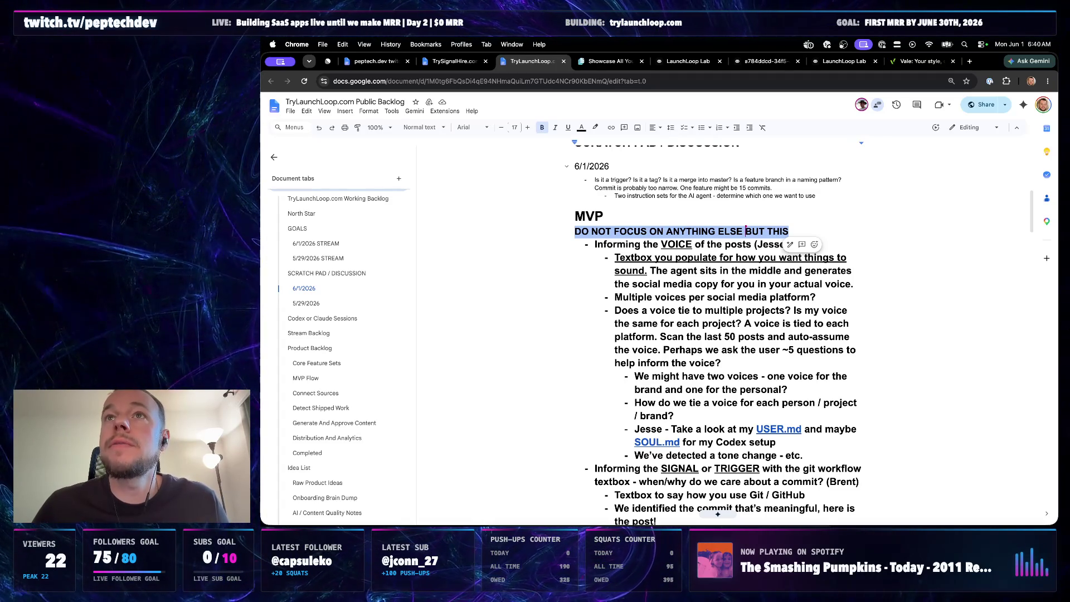
- Leave Chrome and bring the Codex app with its Start server chat to the front
key(super+Tab)
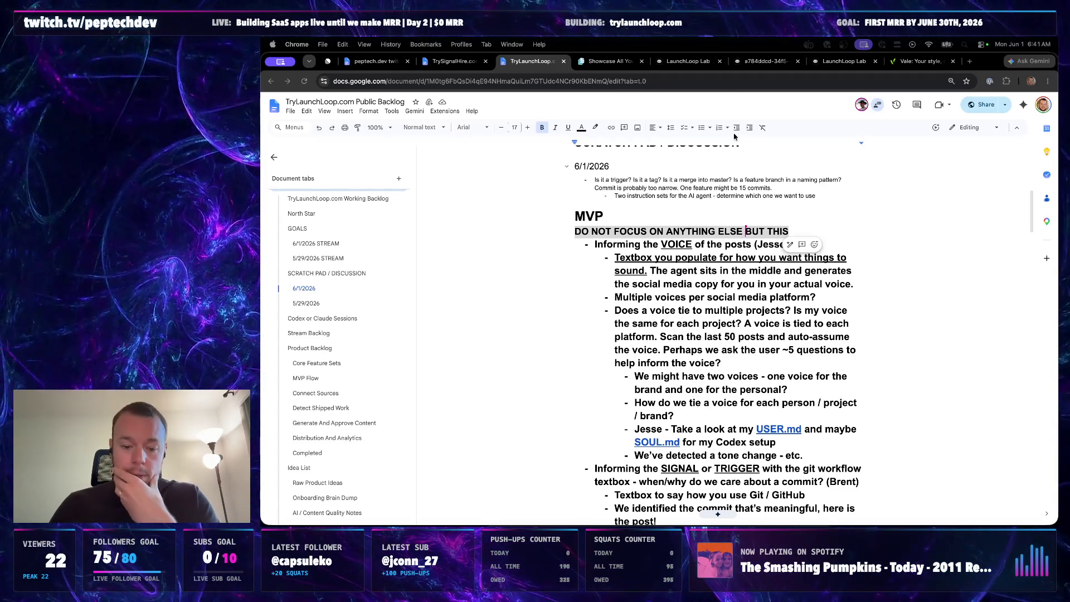
click(592, 532)
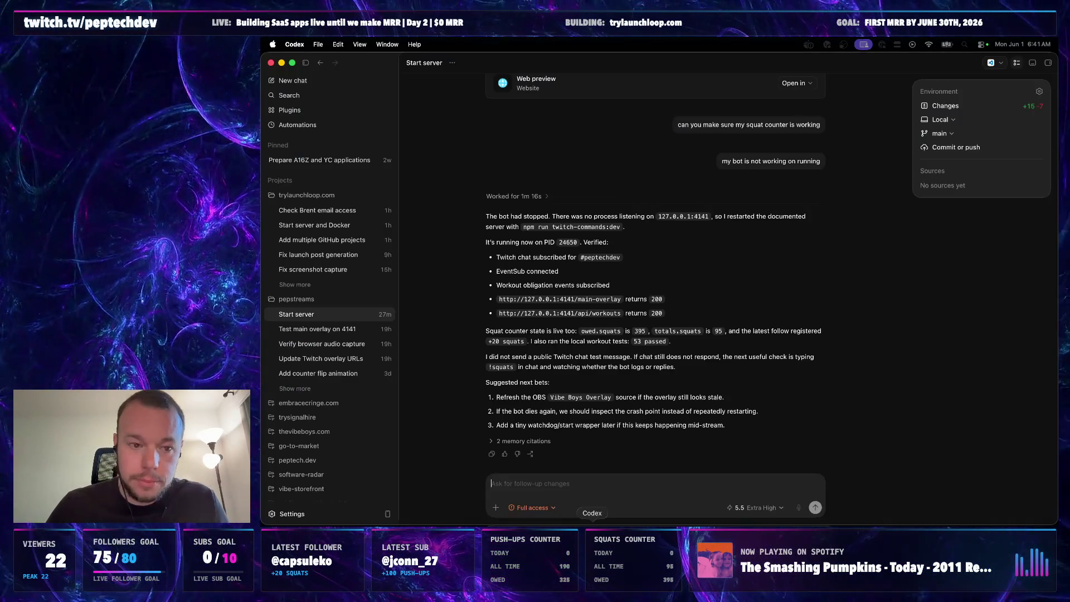
- Check a new trylaunchloop.com chat and the Start server thread, then show LaunchLoop Lab's posts list in Chrome
click(388, 195)
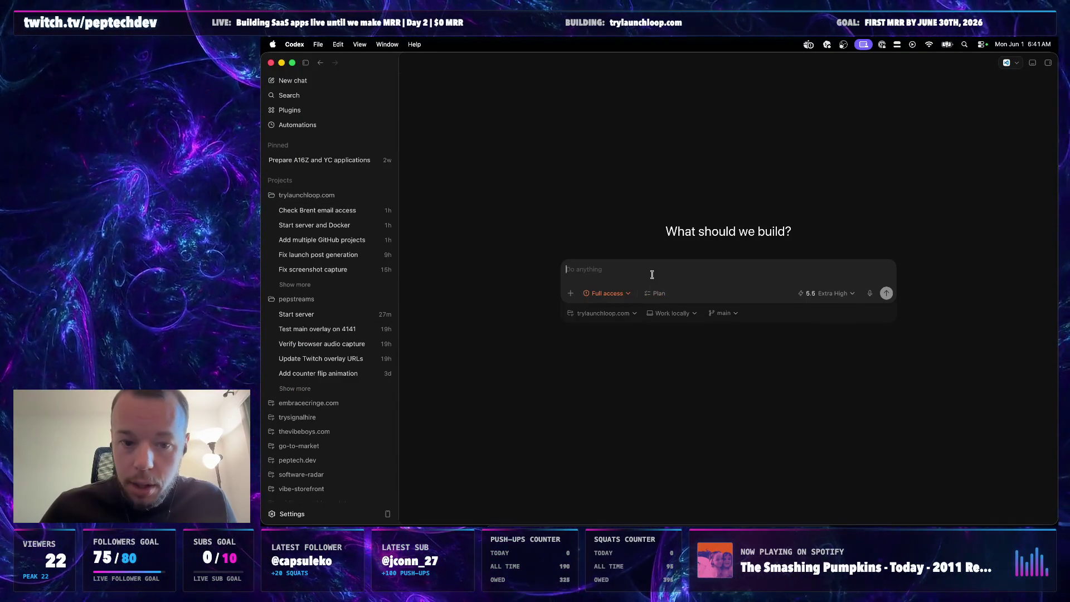
click(319, 316)
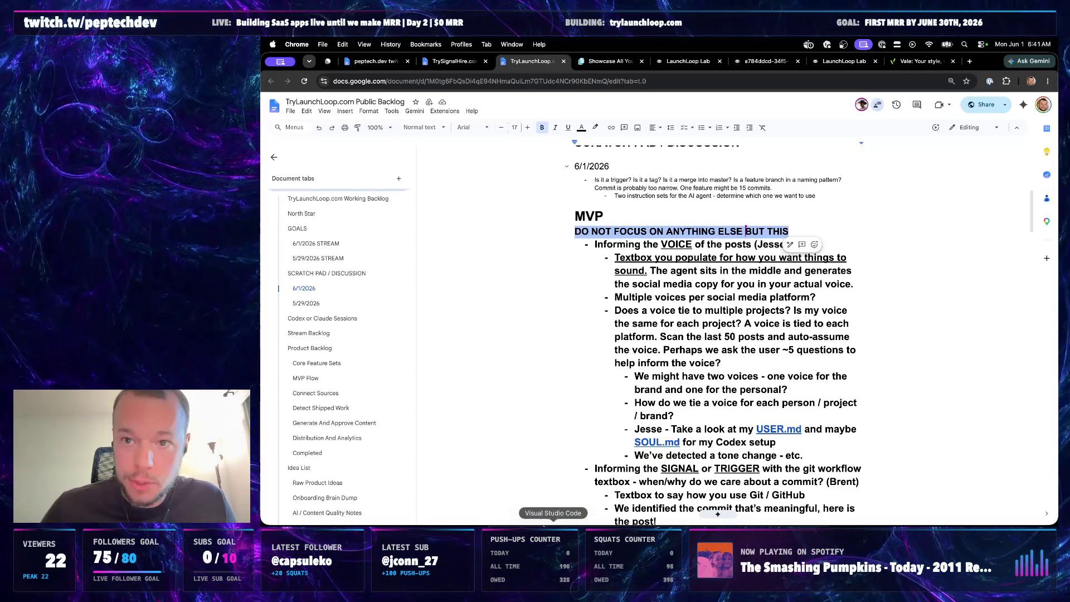
key(super+Tab)
click(845, 62)
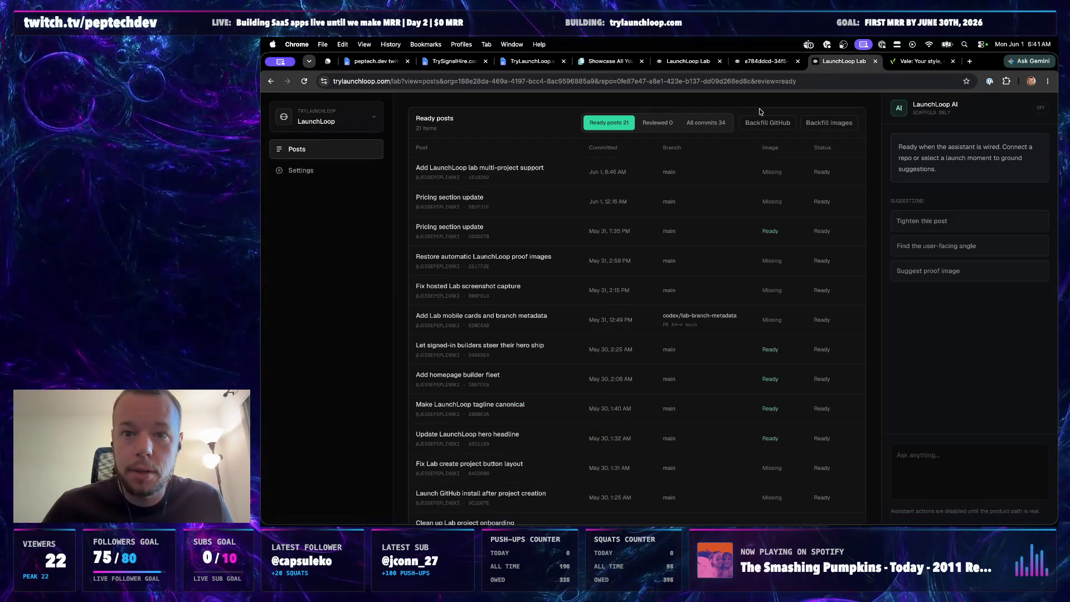
- Close the screenshot tab, load localhost:3000's landing page with its pricing plans, then return to Codex
click(782, 61)
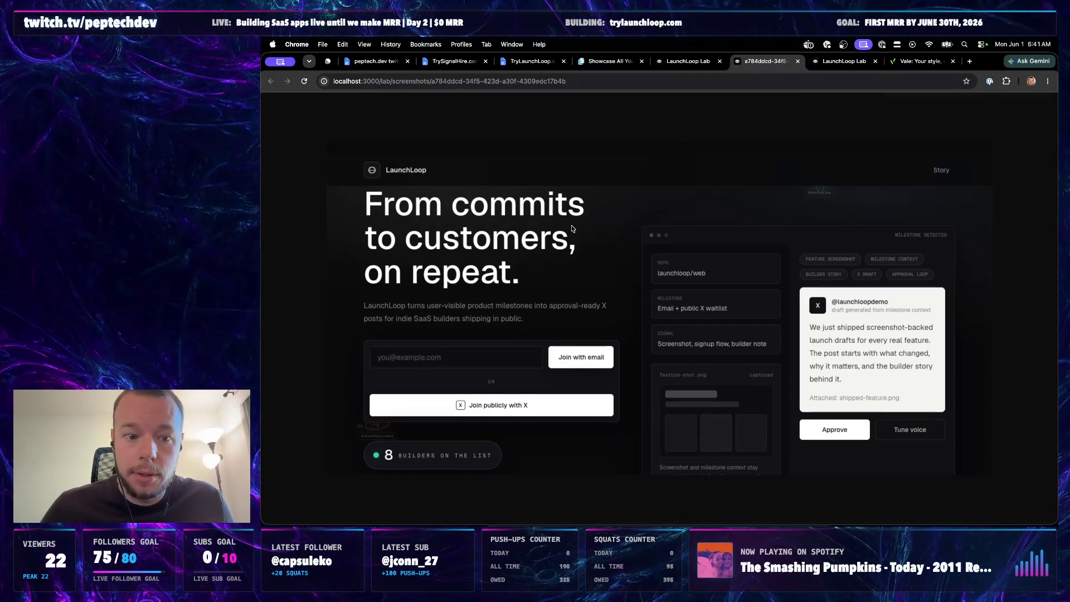
click(797, 61)
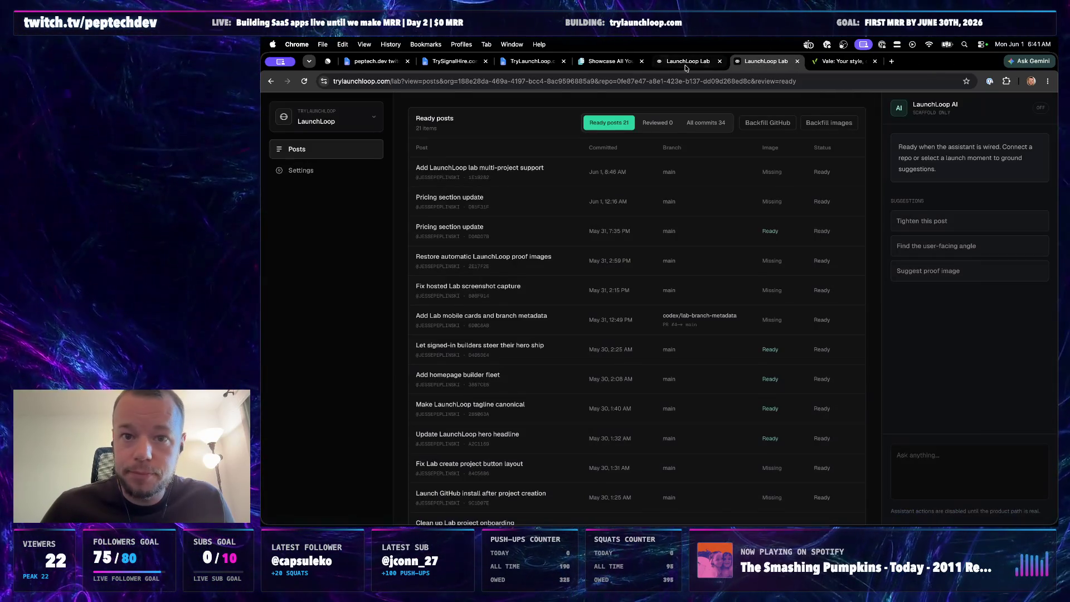
drag(379, 81, 786, 80)
key(BackSpace)
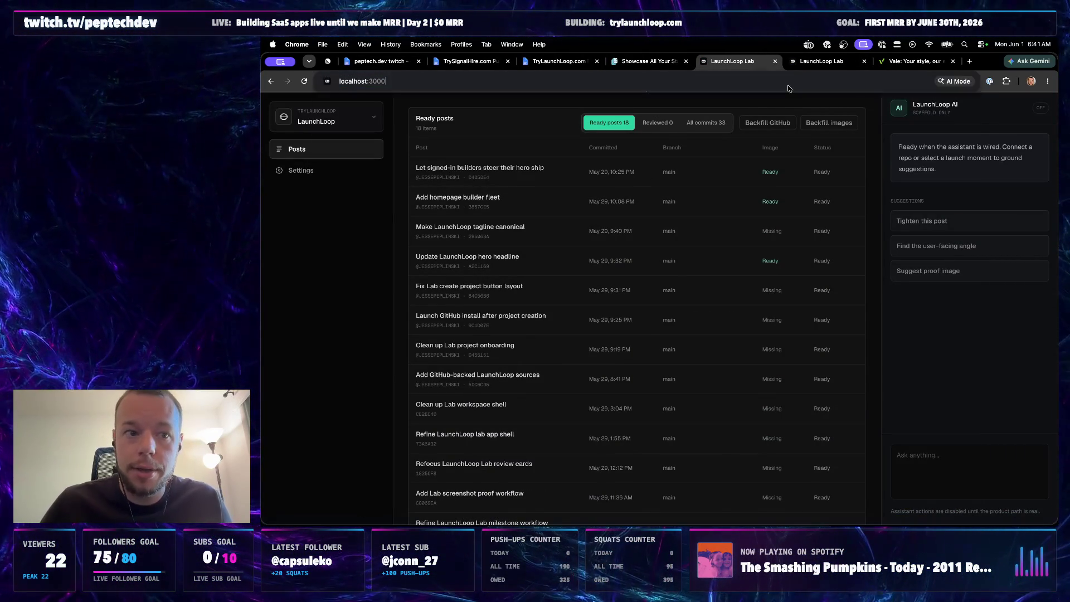
key(Return)
scroll(624, 293, down, 10)
scroll(625, 292, down, 10)
scroll(624, 293, down, 3)
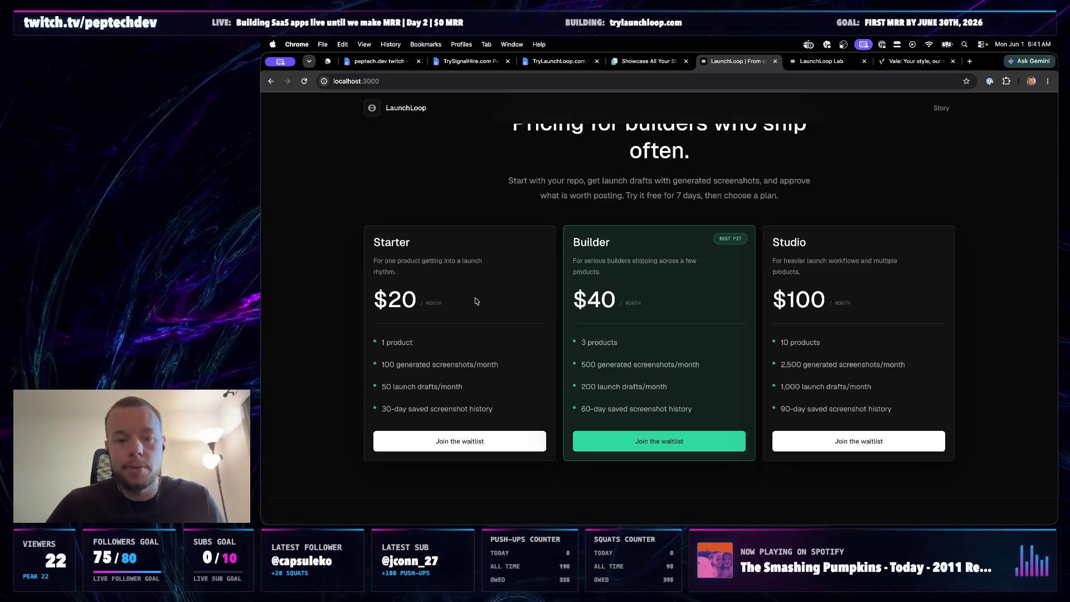
click(592, 523)
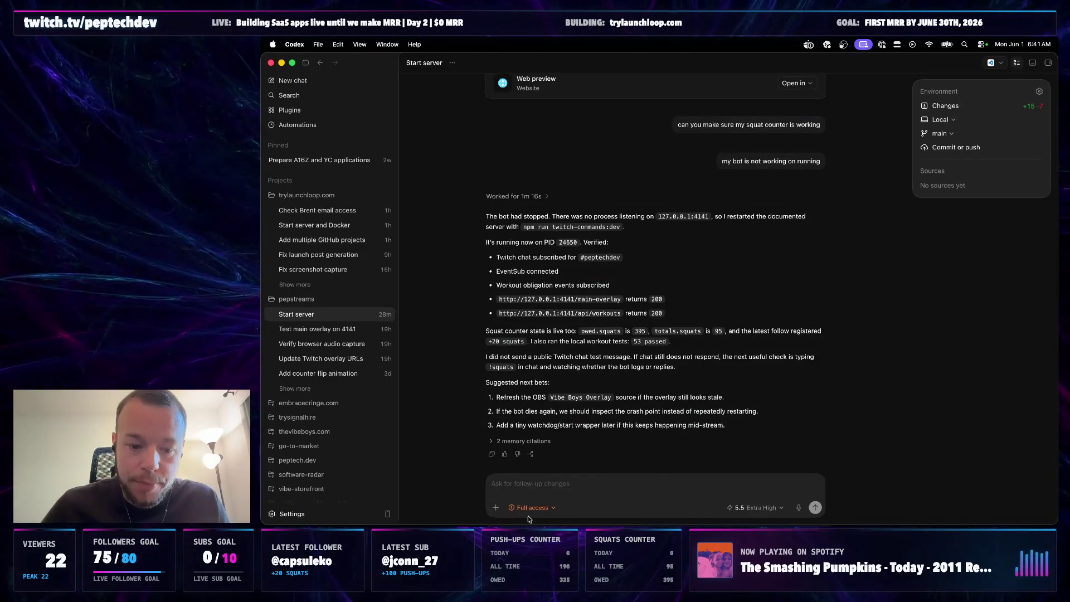
- Copy the Informing the VOICE bullet and textbox note from the backlog doc, then switch to Codex
click(532, 523)
click(559, 61)
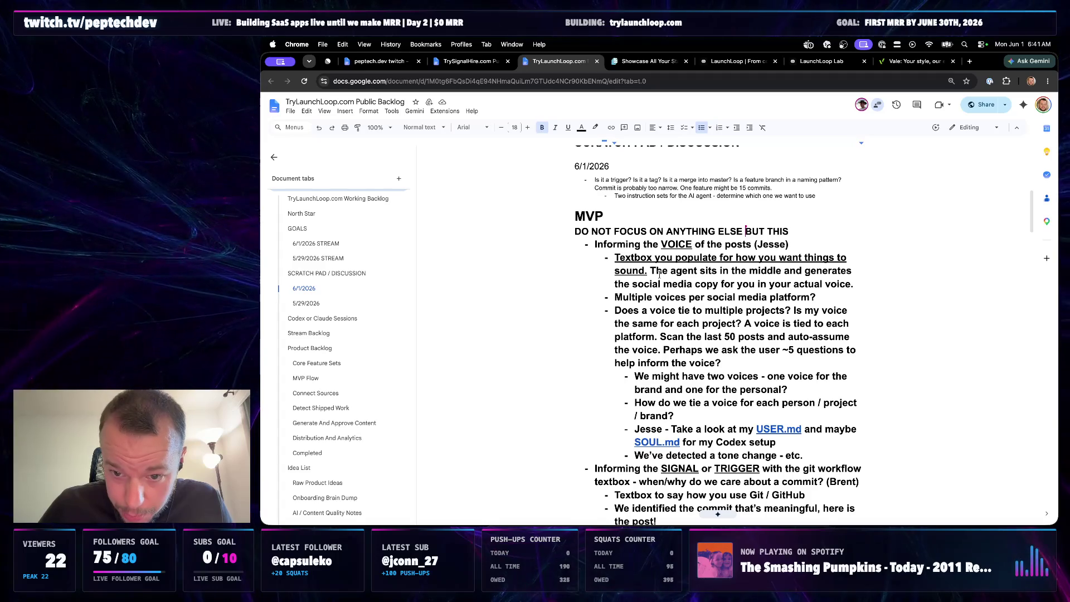
mouse_move(595, 245)
mouse_down()
mouse_move(804, 299)
mouse_move(855, 282)
mouse_up()
key(super+c)
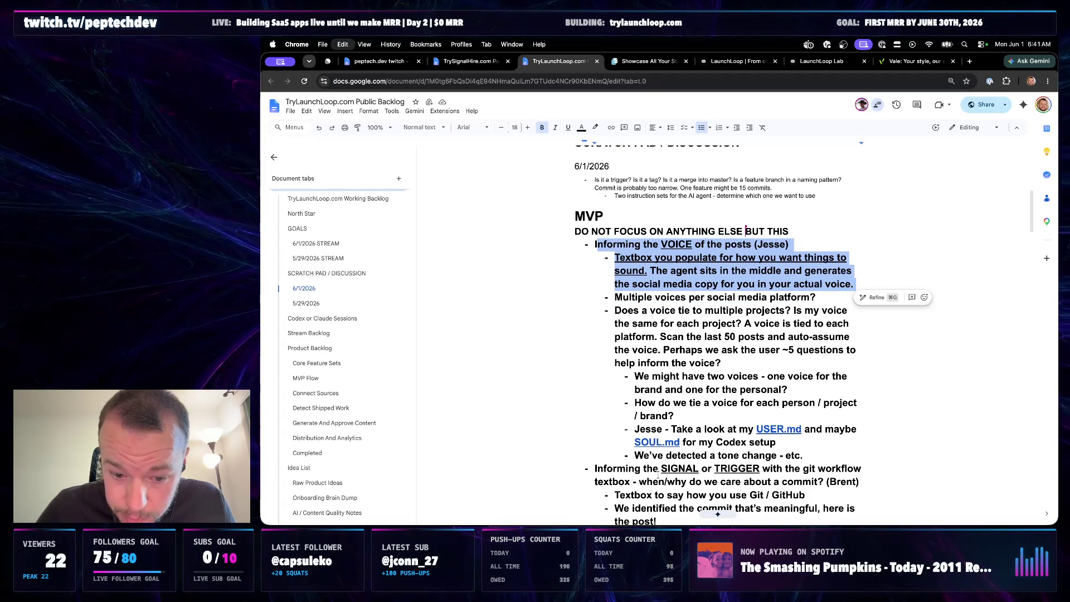
key(super+Tab)
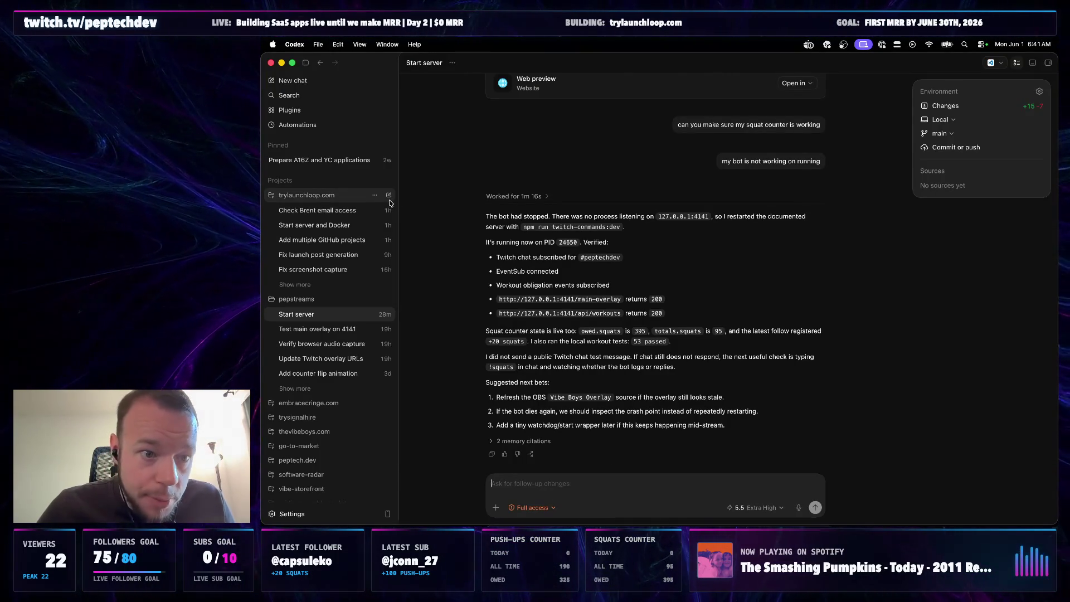
- Start a new trylaunchloop.com chat, paste the VOICE notes, remove the ' (Jesse)' name tag and move to the end
key(super+n)
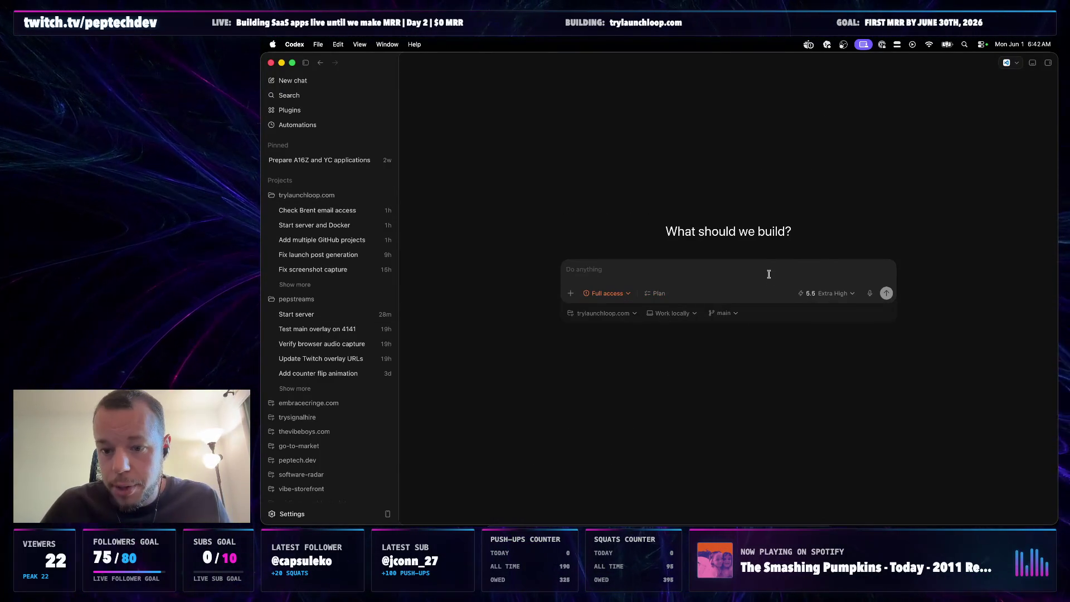
click(828, 293)
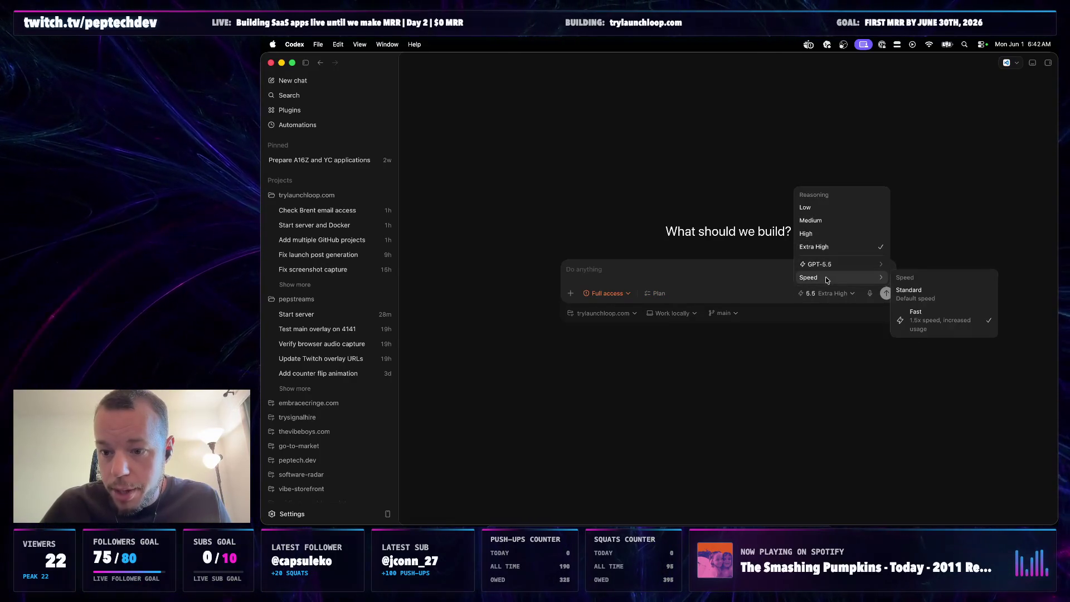
click(749, 270)
key(super+v)
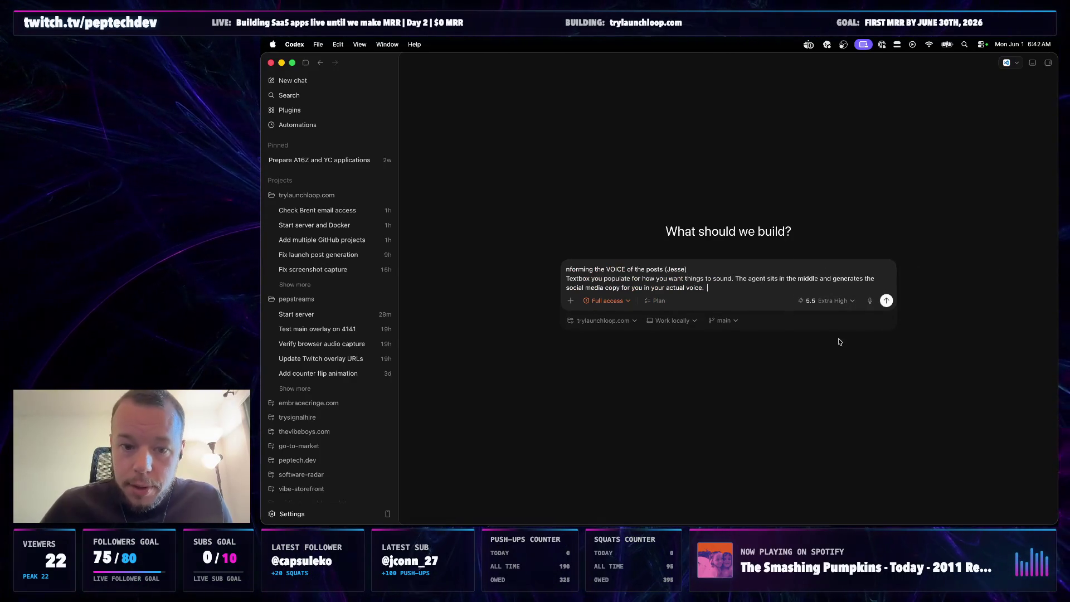
click(567, 270)
key(super+Right)
key(BackSpace)
key(BackSpace)
key(BackSpace)
key(super+Down)
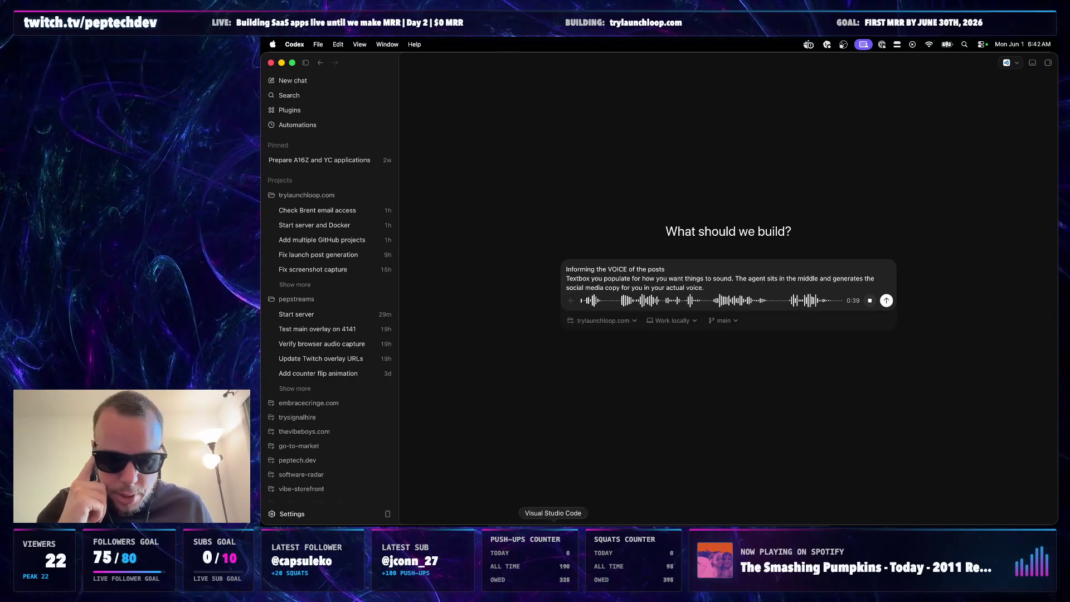
- Finish dictating over the backlog doc, transcribe it and send the 'Add voice prompt textbox' request to Codex
click(533, 535)
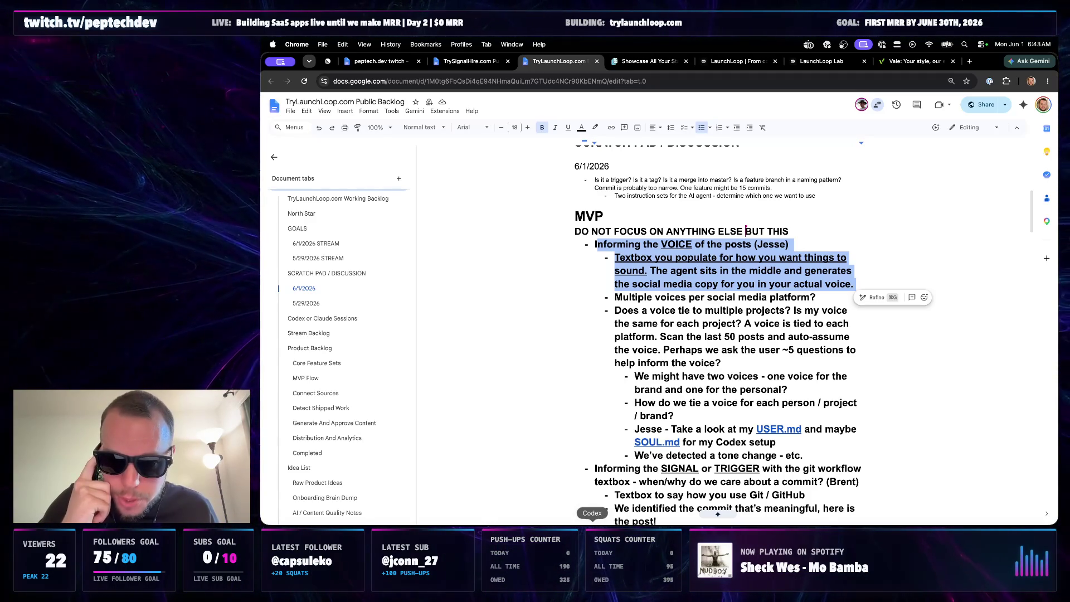
key(super+Tab)
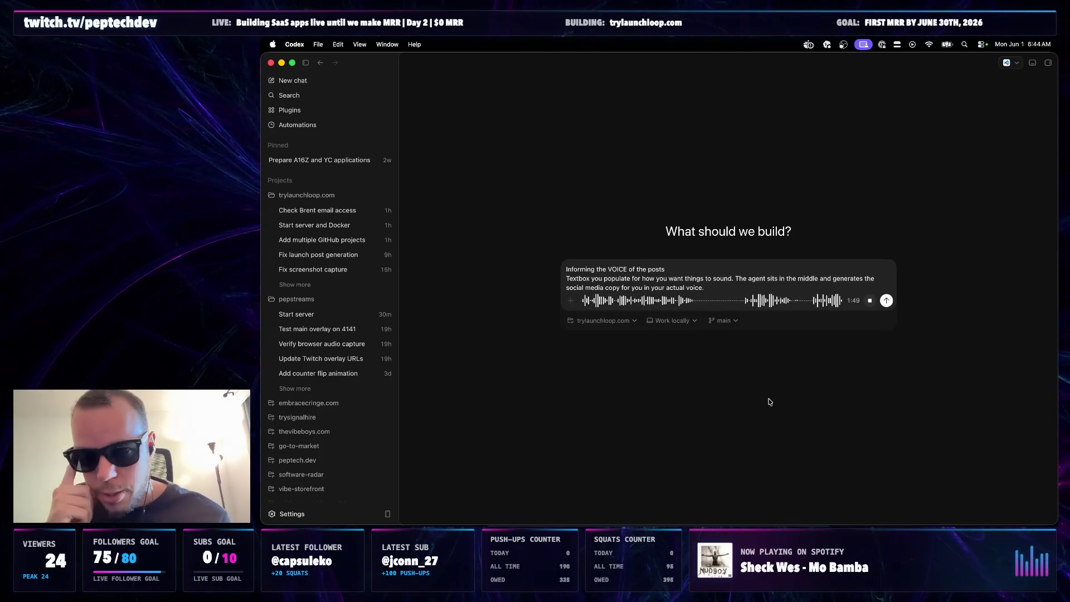
click(870, 301)
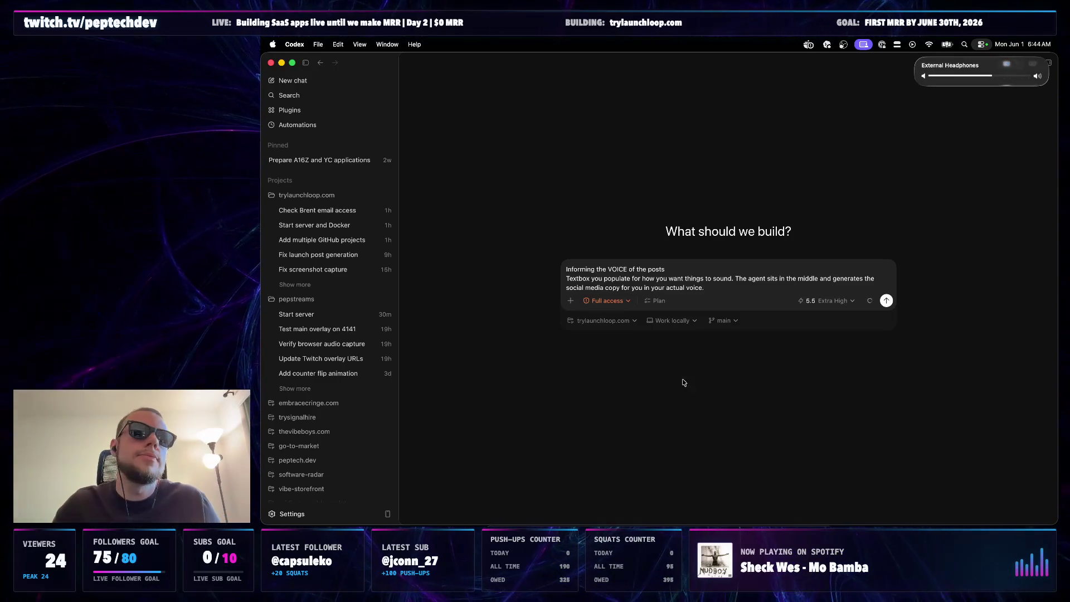
key(Return)
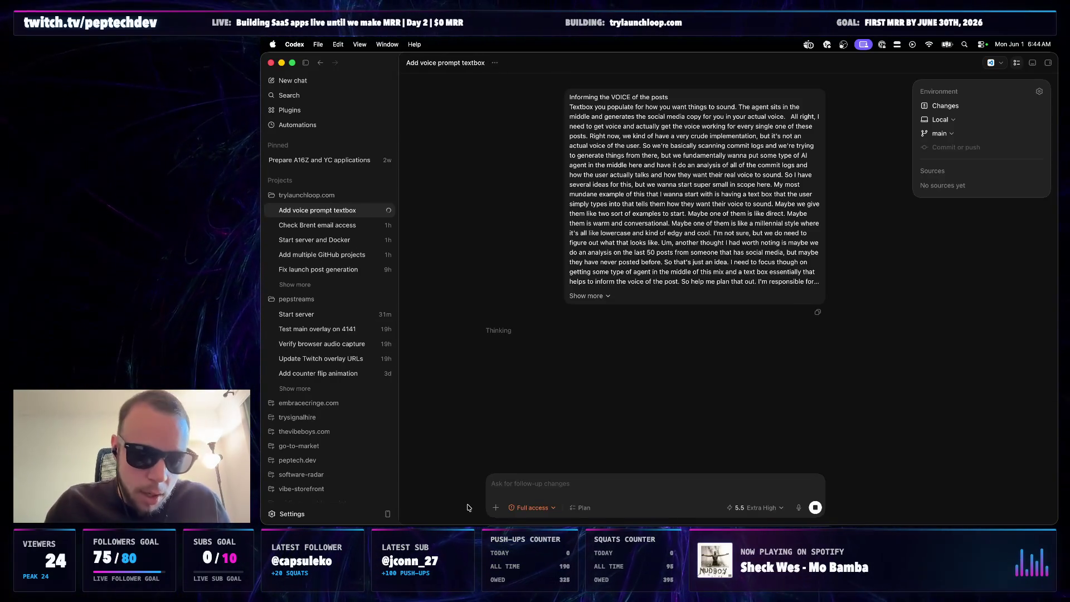
- Switch to Chrome and start a blank new browser tab
key(super+Tab)
click(970, 61)
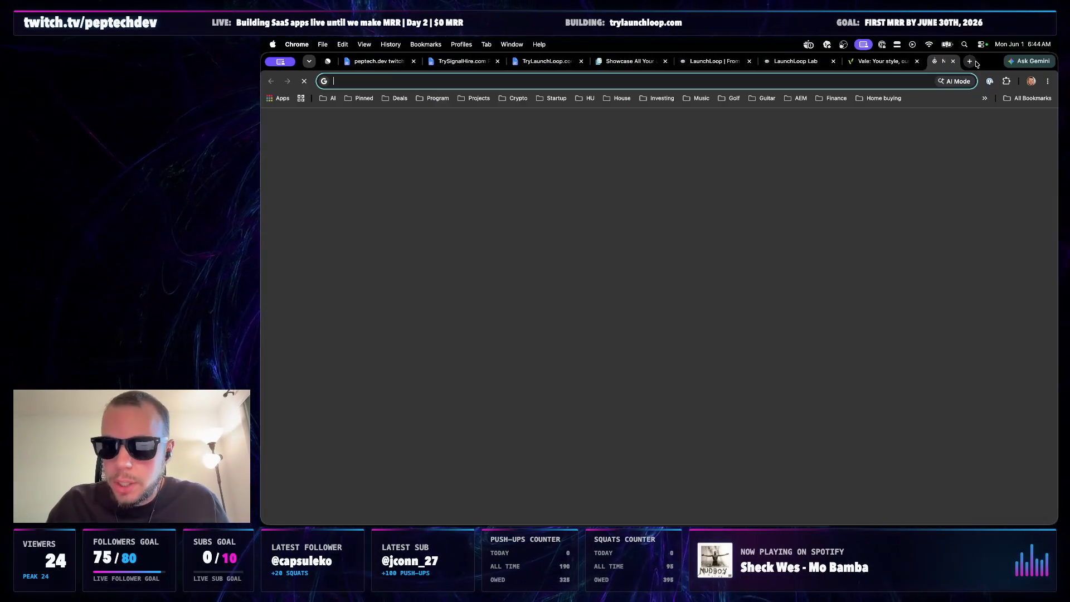
text(vibe)
- Load thevibeboys.com, visit its Story, Gallery, Racetrack and Contact pages, then close the tab
key(BackSpace)
key(BackSpace)
key(BackSpace)
text(thevibeboys)
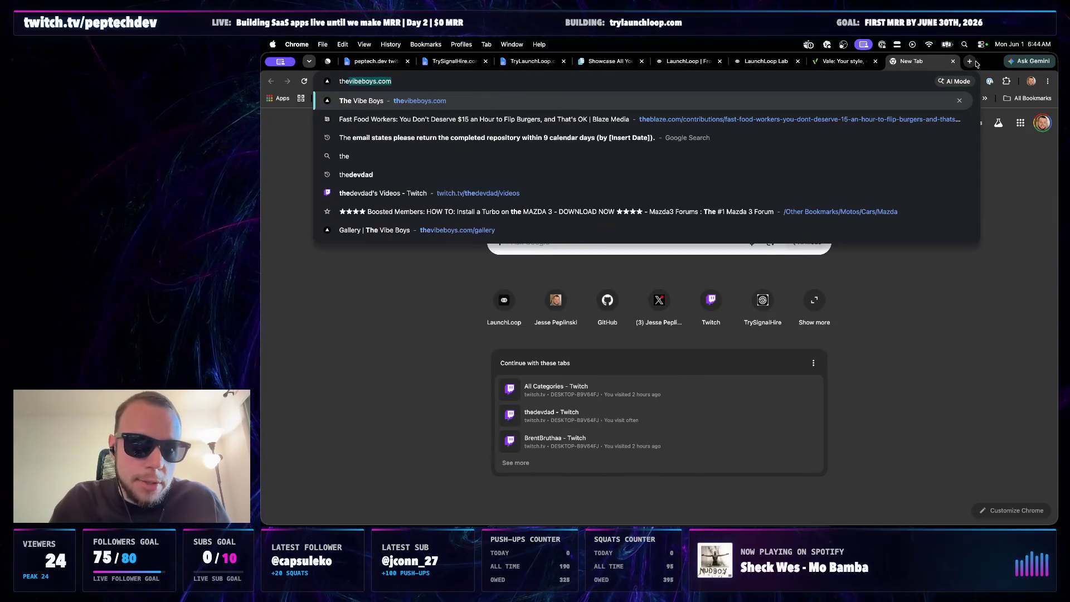
key(Return)
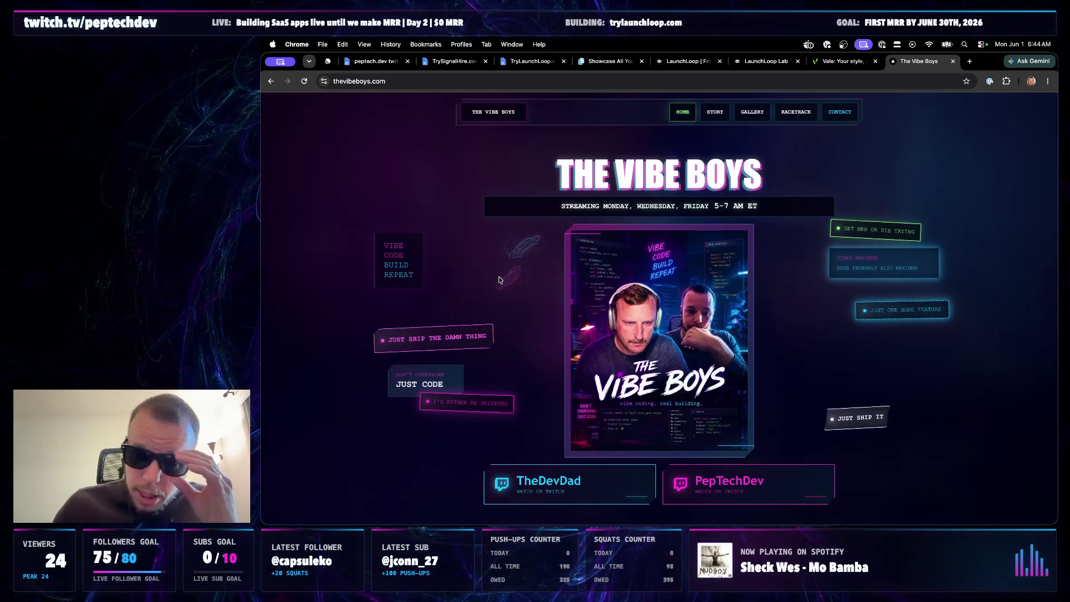
click(714, 112)
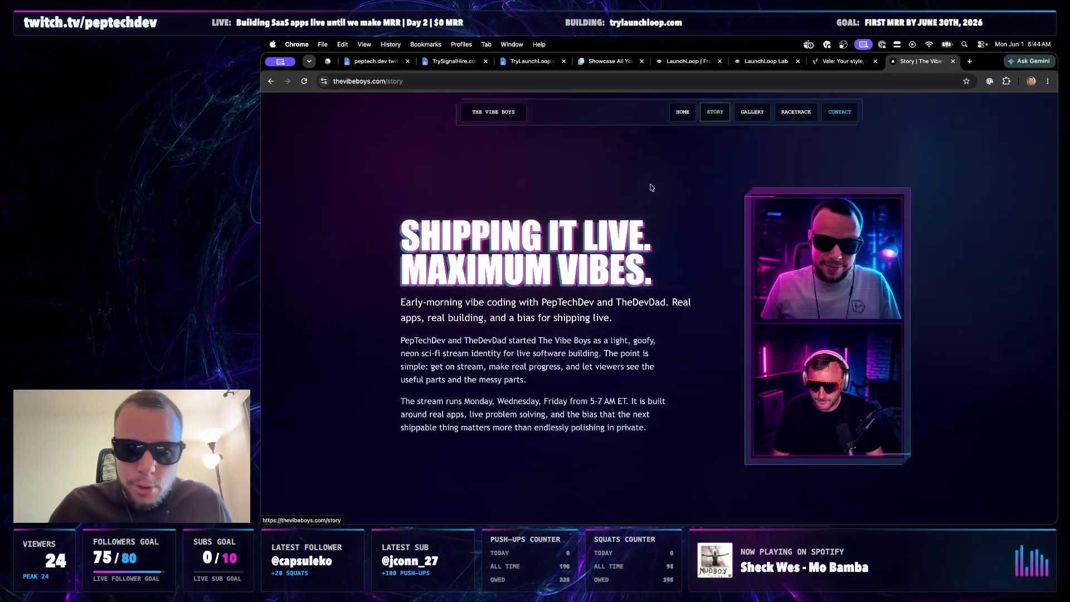
click(753, 114)
scroll(667, 299, down, 5)
scroll(657, 311, down, 5)
scroll(553, 341, down, 3)
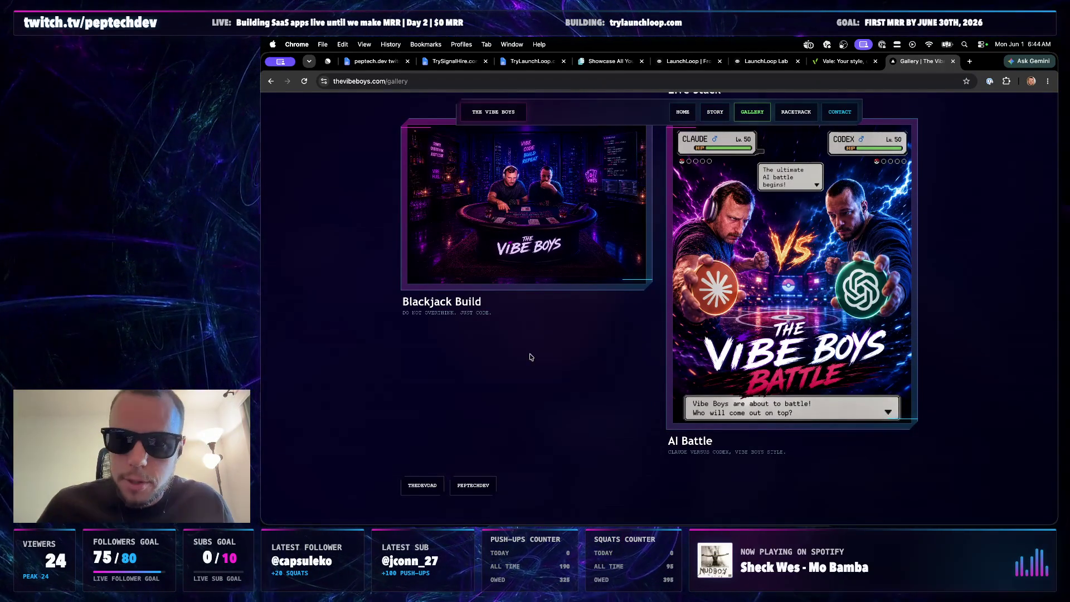
scroll(533, 342, up, 2)
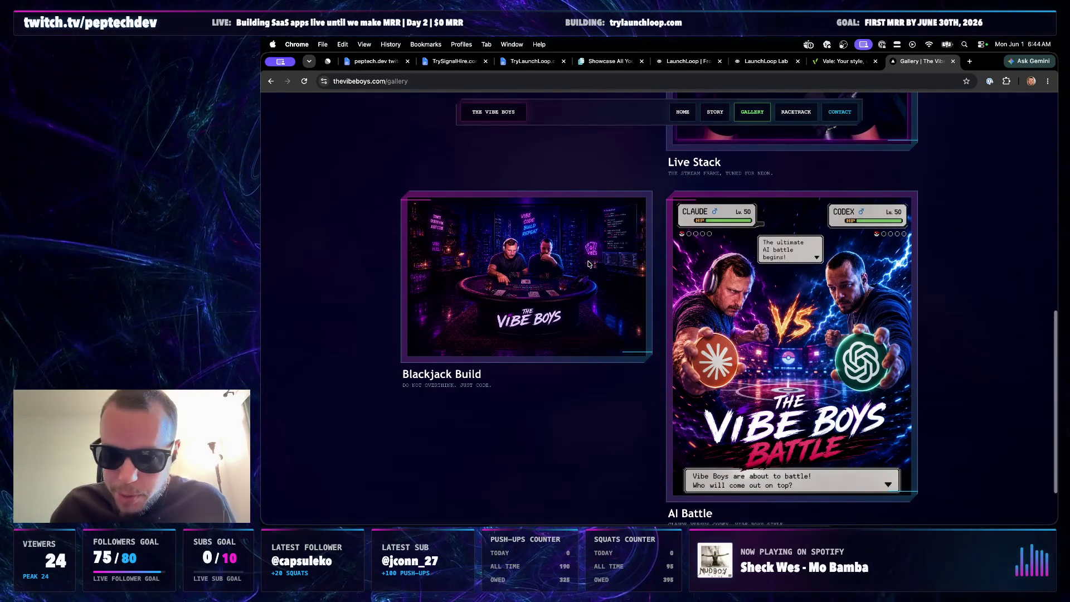
scroll(788, 261, down, 2)
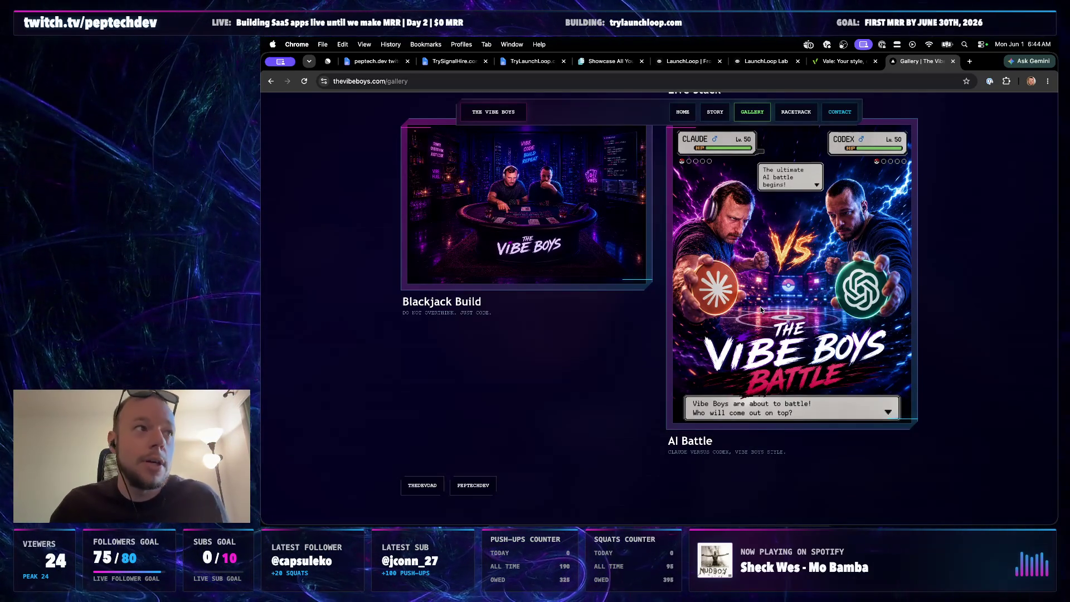
scroll(760, 307, up, 10)
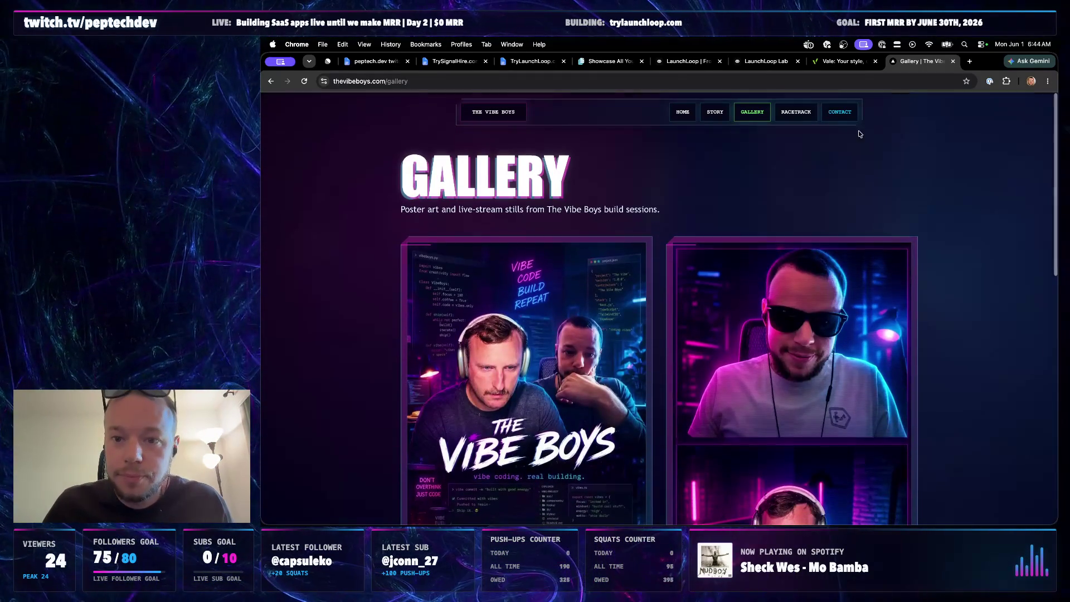
click(799, 112)
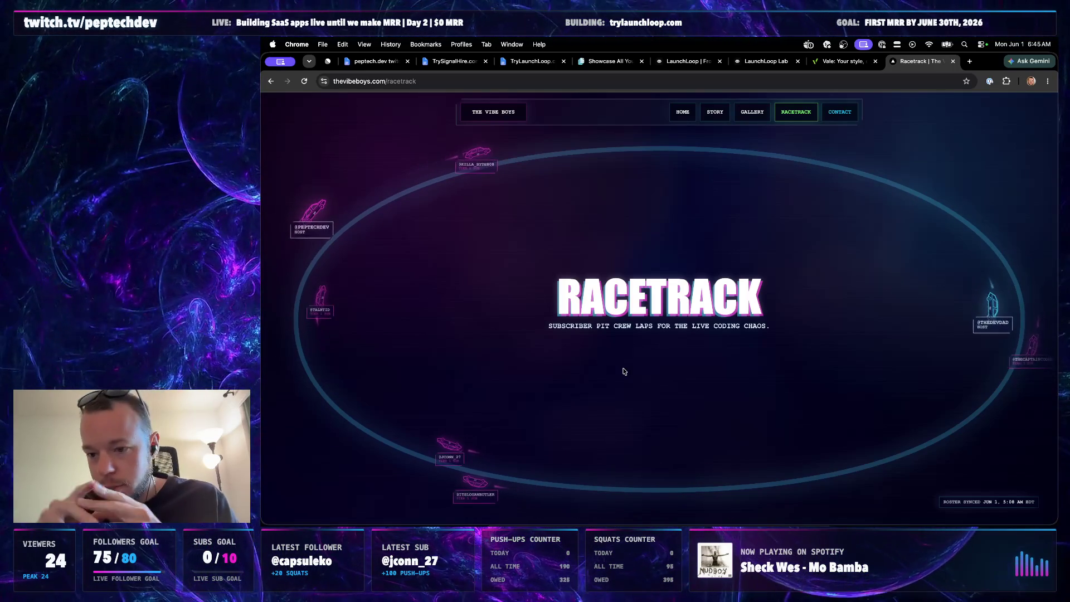
click(840, 112)
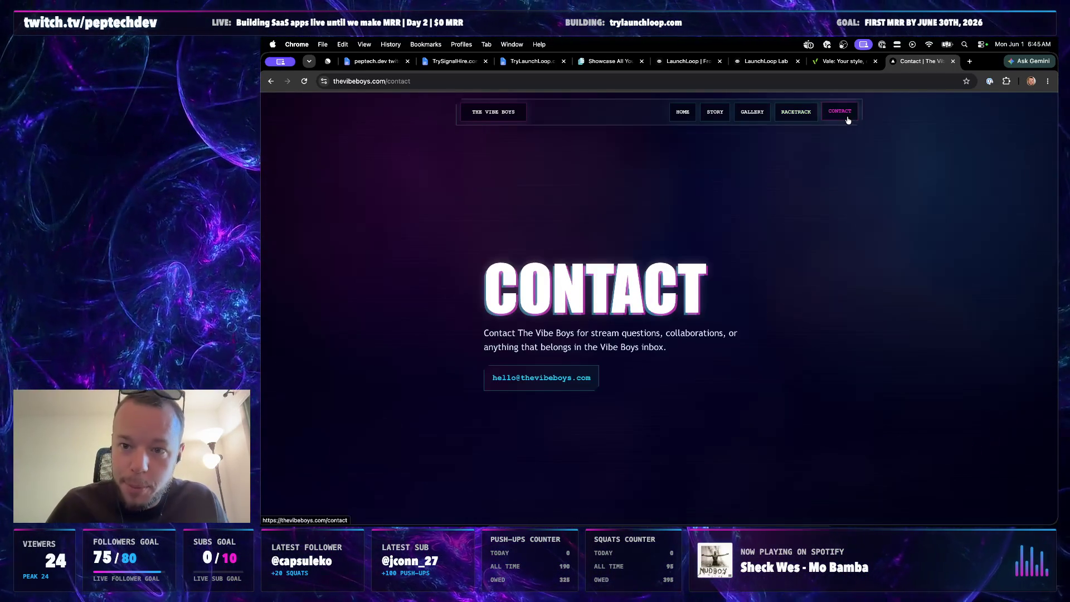
key(super+w)
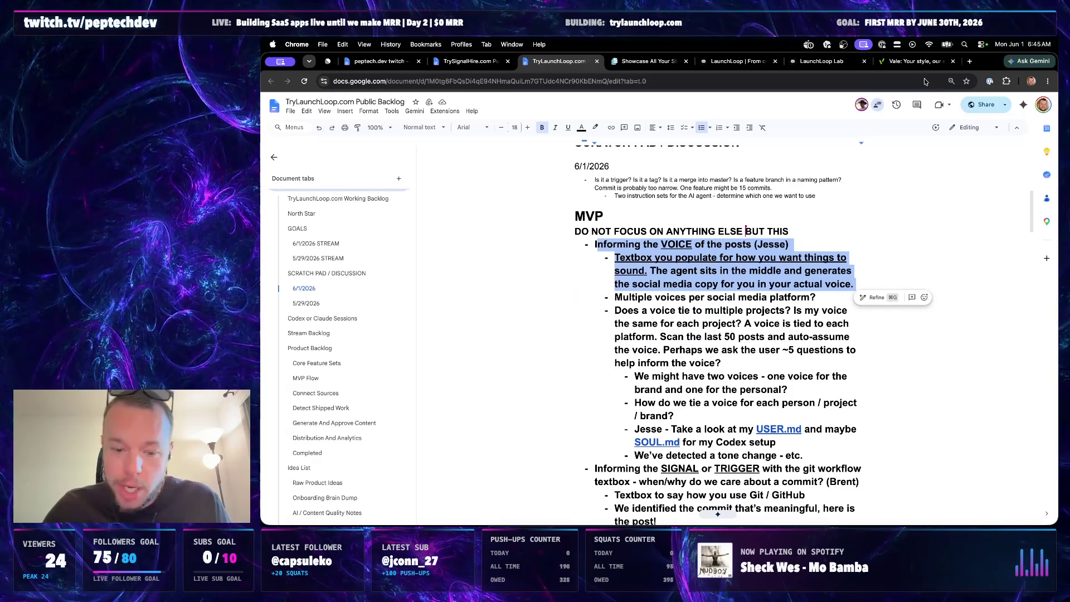
- Leave the backlog doc and bring up the 'Build embracecringe page' chat in Codex
key(super+Tab)
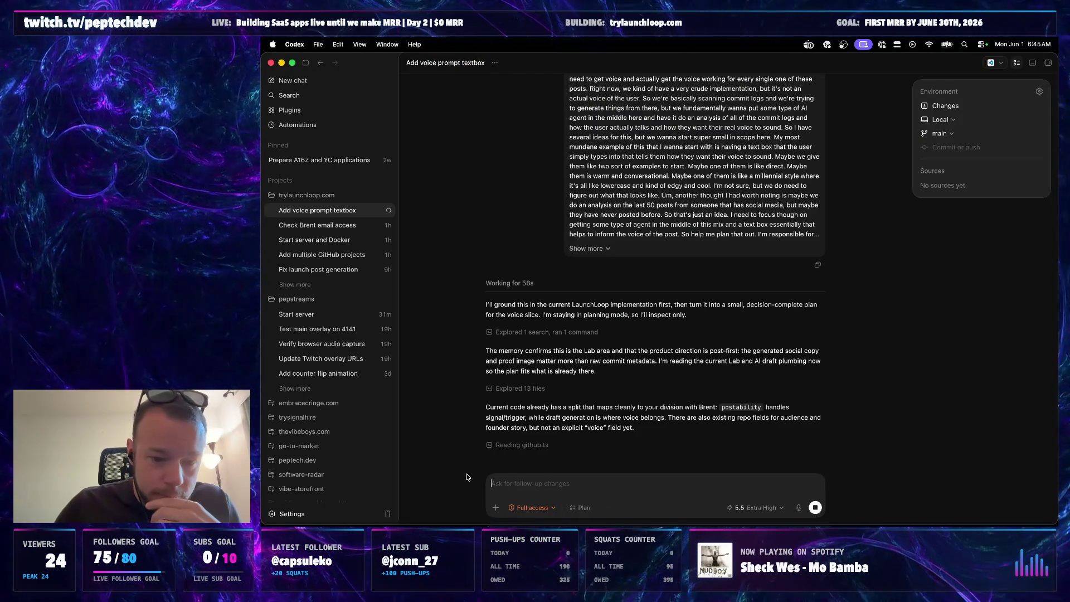
key(super+Tab)
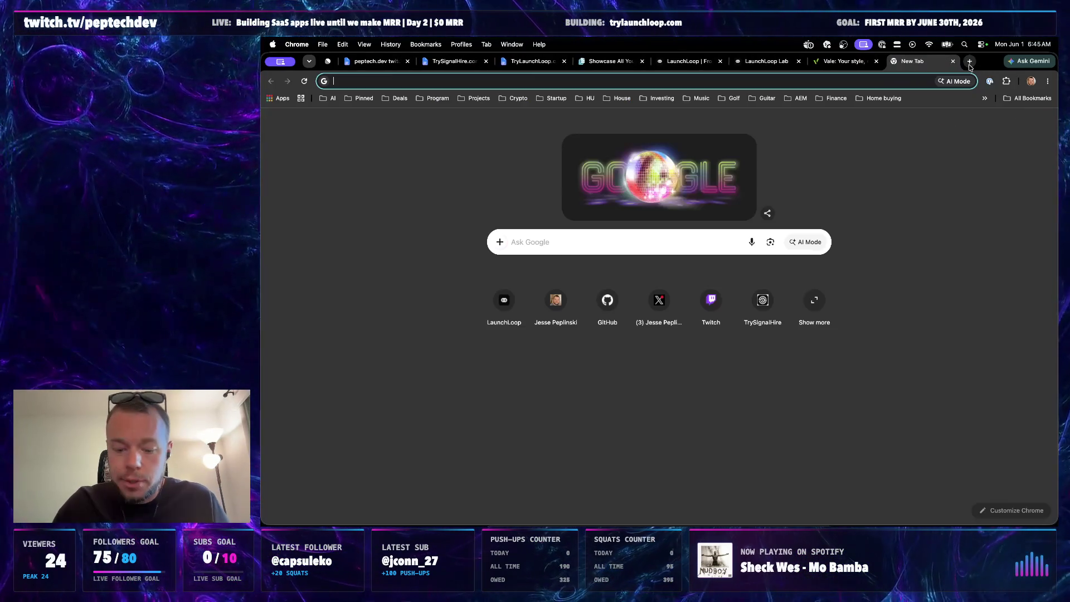
click(970, 62)
click(953, 61)
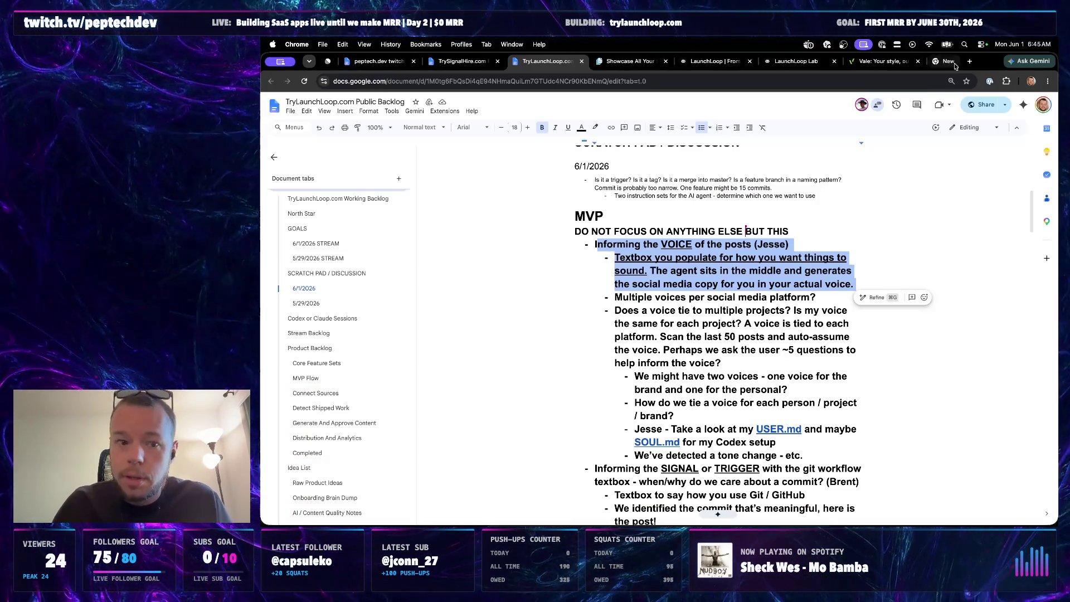
click(586, 523)
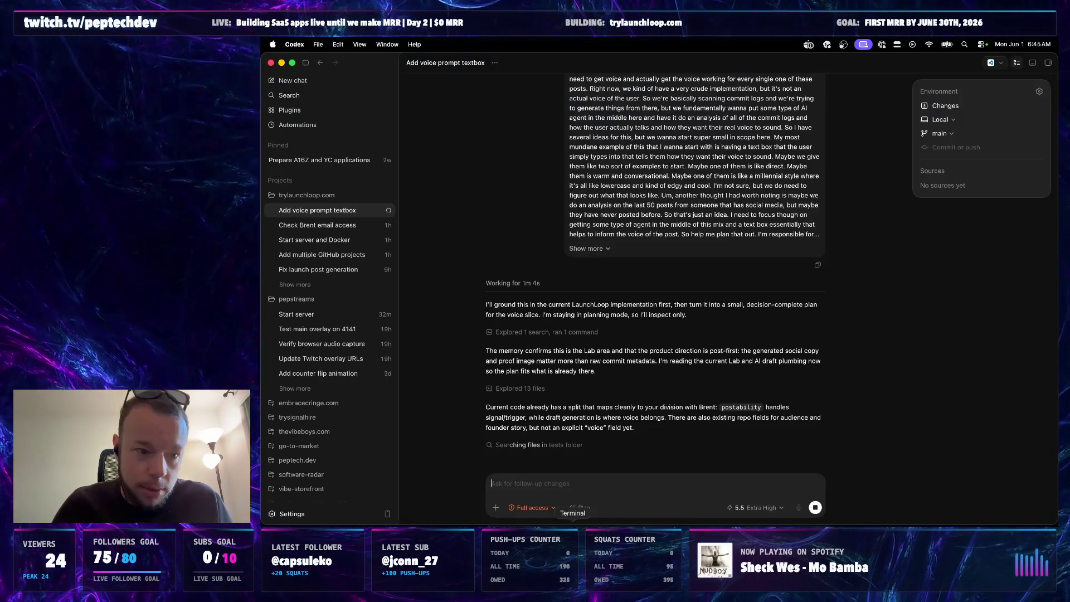
click(316, 421)
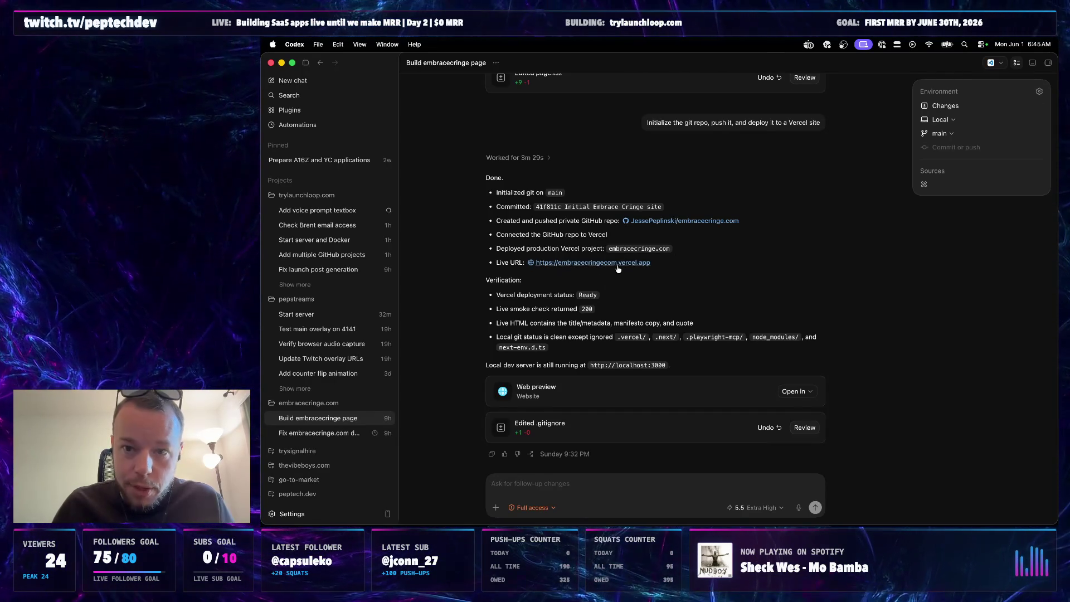
- Visit the live embracecringecom.vercel.app site, read its manifesto, and return to Codex
click(618, 265)
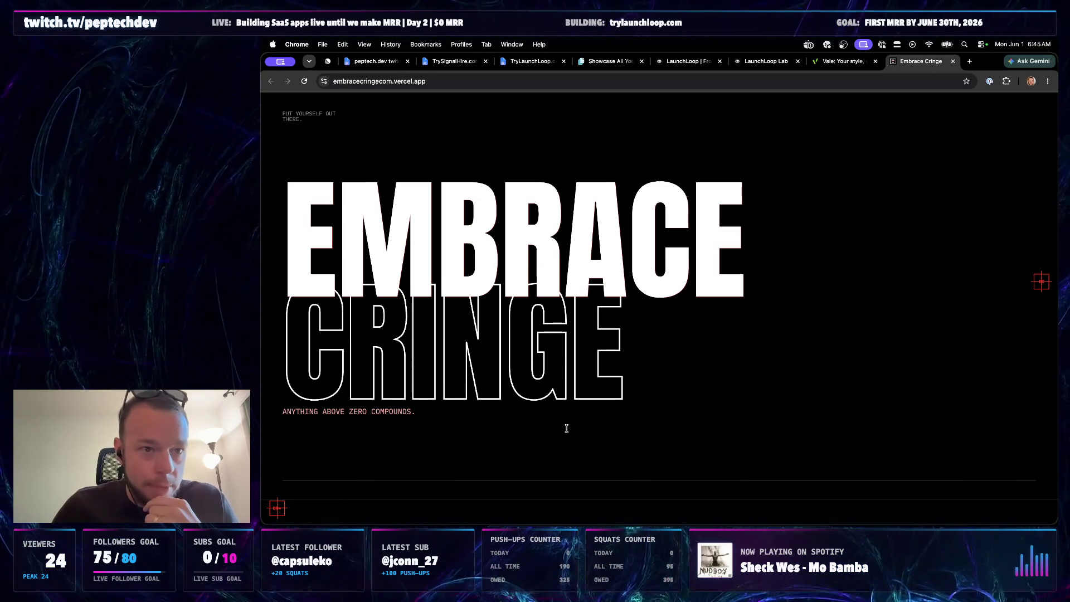
scroll(566, 428, down, 3)
scroll(567, 429, down, 4)
scroll(616, 335, down, 3)
scroll(616, 334, down, 1)
scroll(616, 334, down, 1)
scroll(617, 334, down, 2)
scroll(616, 335, down, 1)
scroll(616, 335, down, 3)
scroll(617, 335, down, 3)
scroll(617, 334, down, 5)
scroll(617, 335, down, 5)
scroll(616, 334, down, 3)
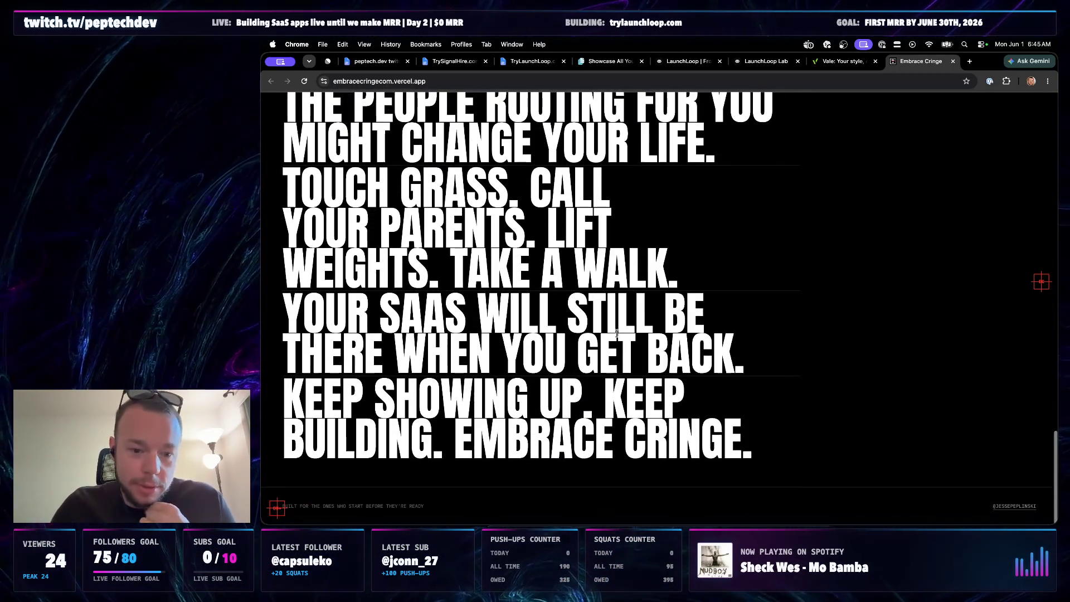
scroll(617, 334, up, 1)
scroll(617, 335, up, 15)
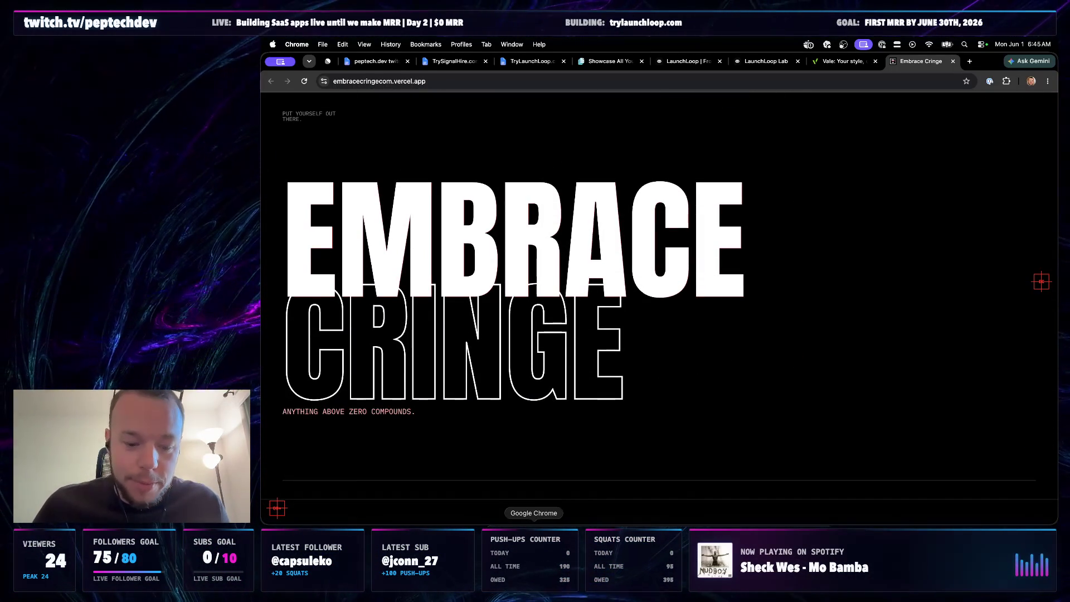
click(592, 522)
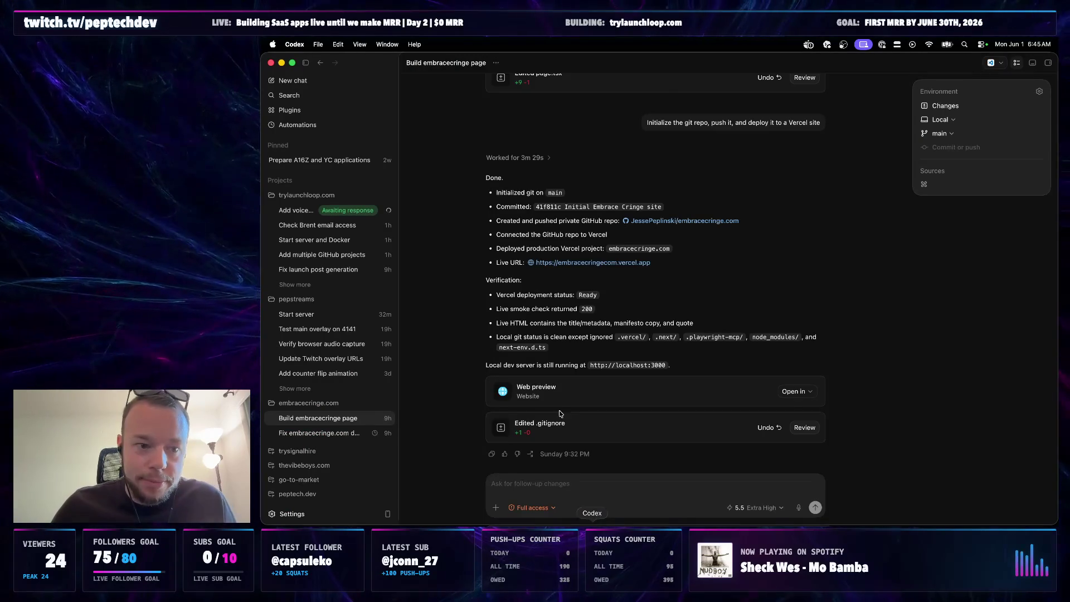
- Answer the voice-textbox agent: Project voice, a custom regenerate-all-posts reply, and Three styles
click(297, 210)
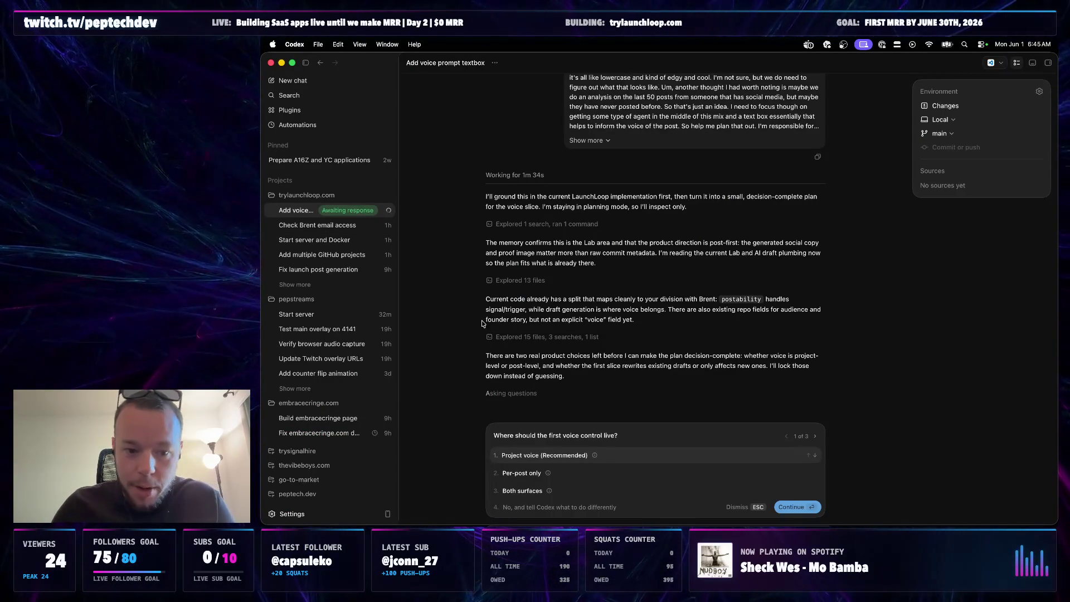
mouse_move(596, 457)
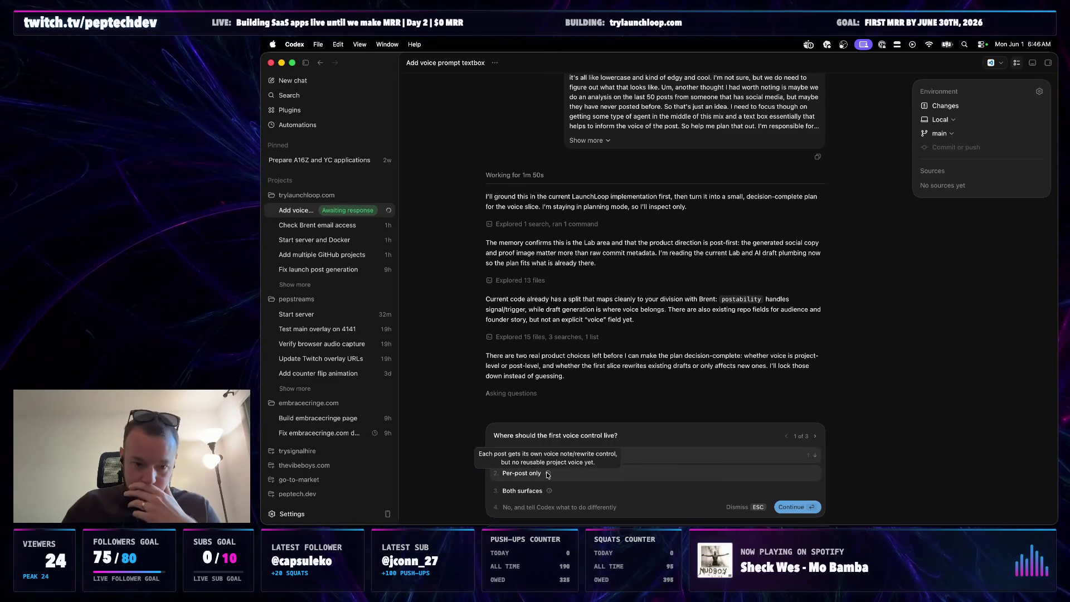
mouse_move(547, 473)
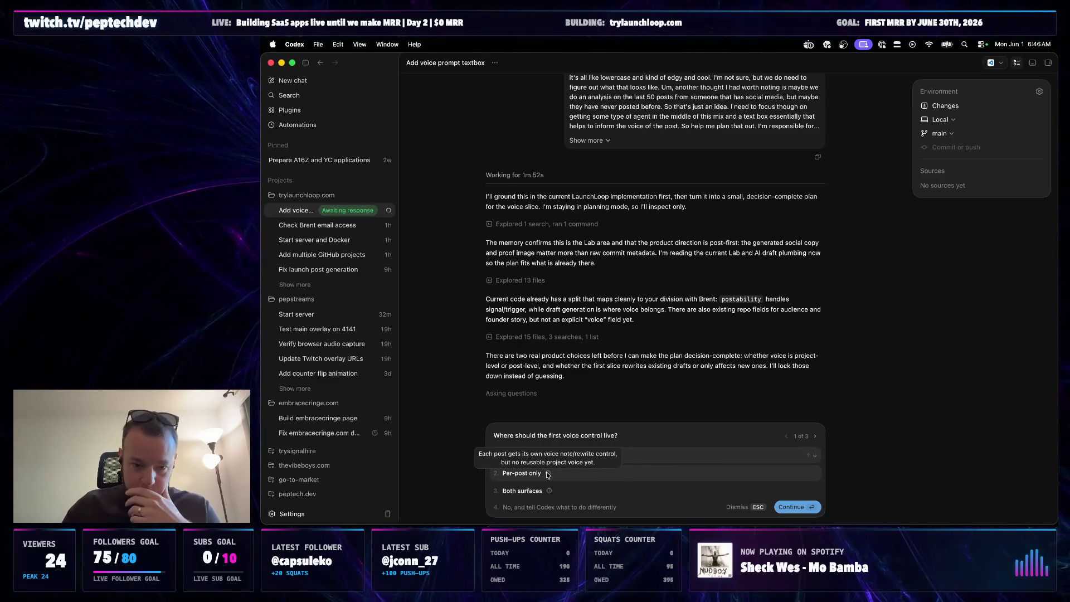
click(615, 460)
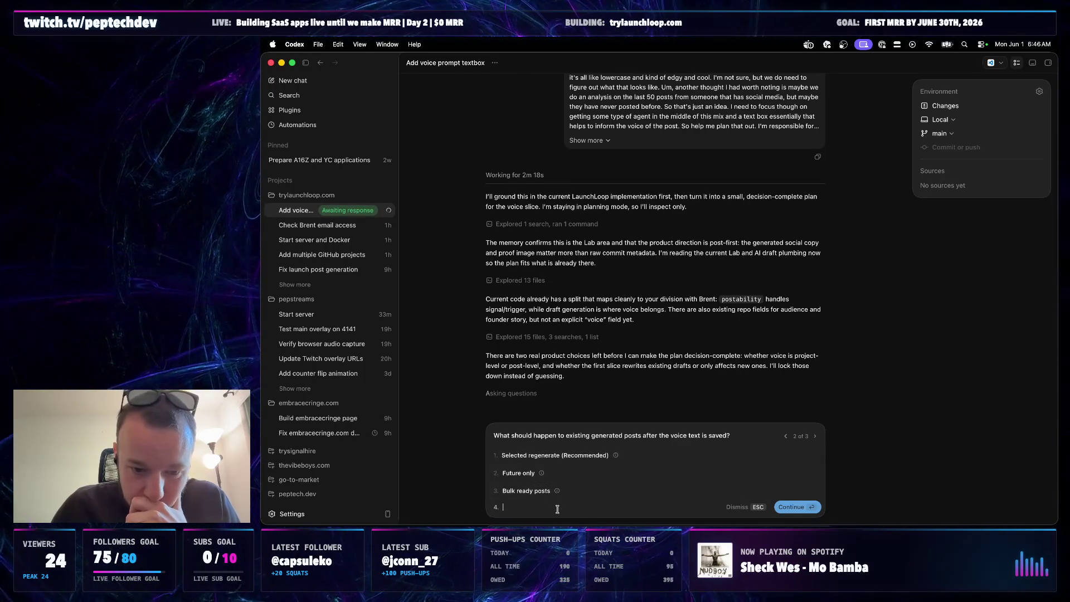
click(557, 507)
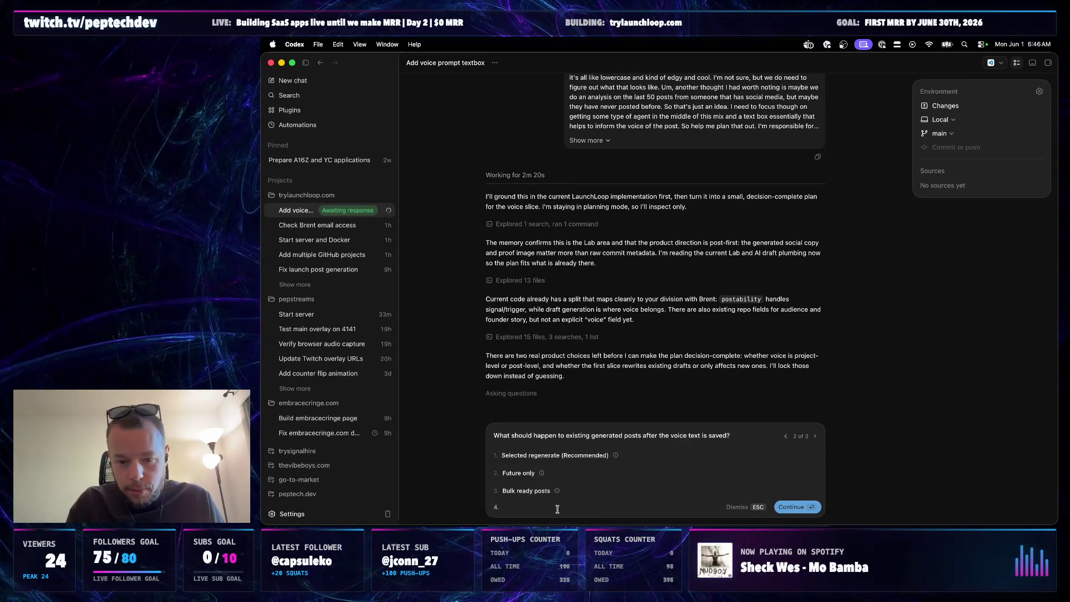
text(let's regengerate the)
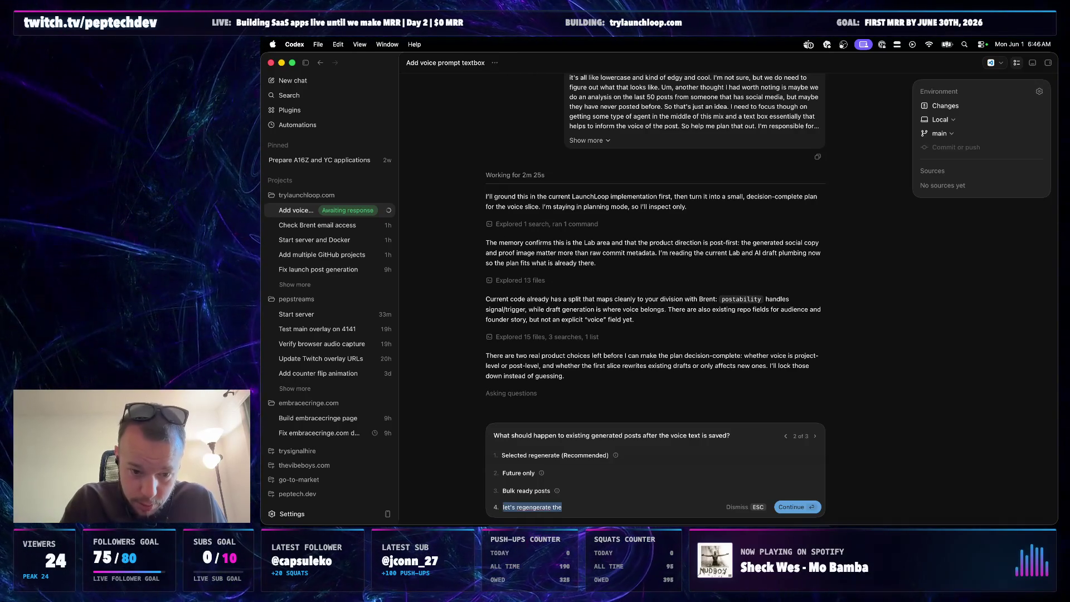
key(super+BackSpace)
text(regenerate t)
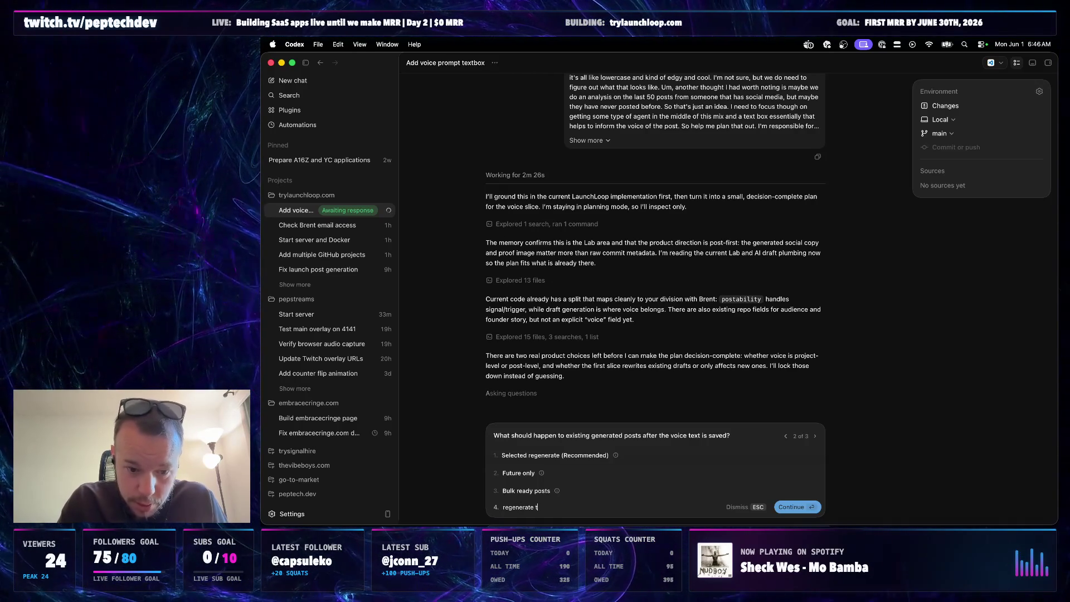
text(he voice of all pos)
key(Return)
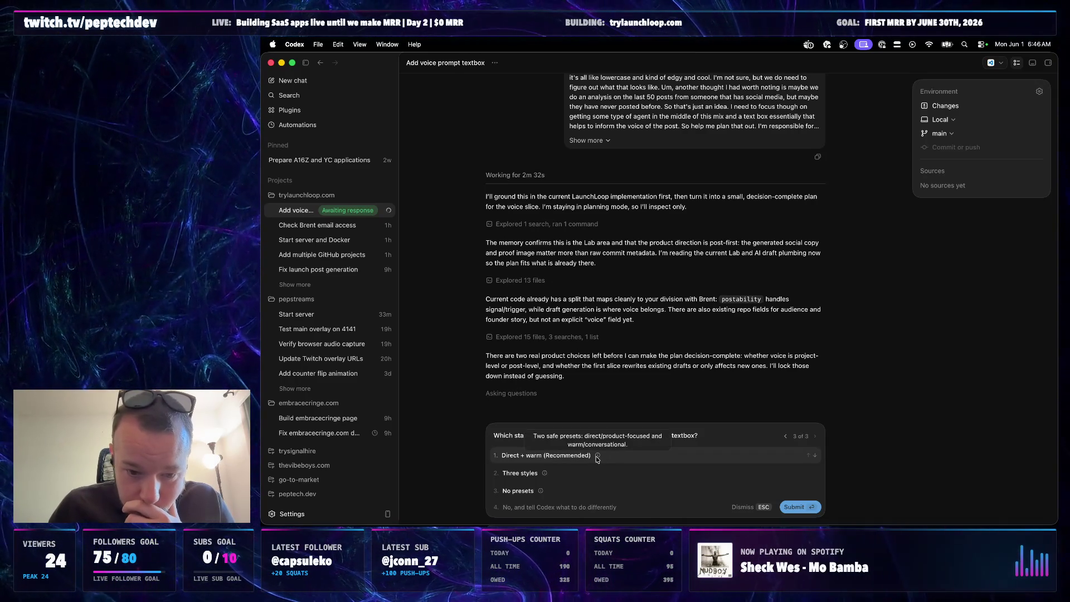
mouse_move(546, 473)
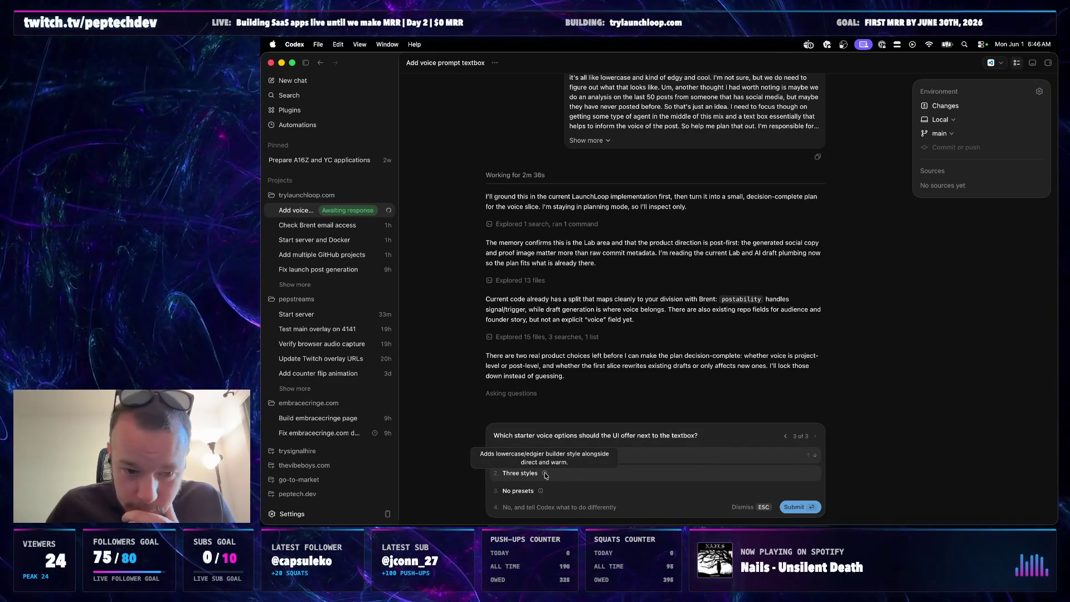
click(546, 474)
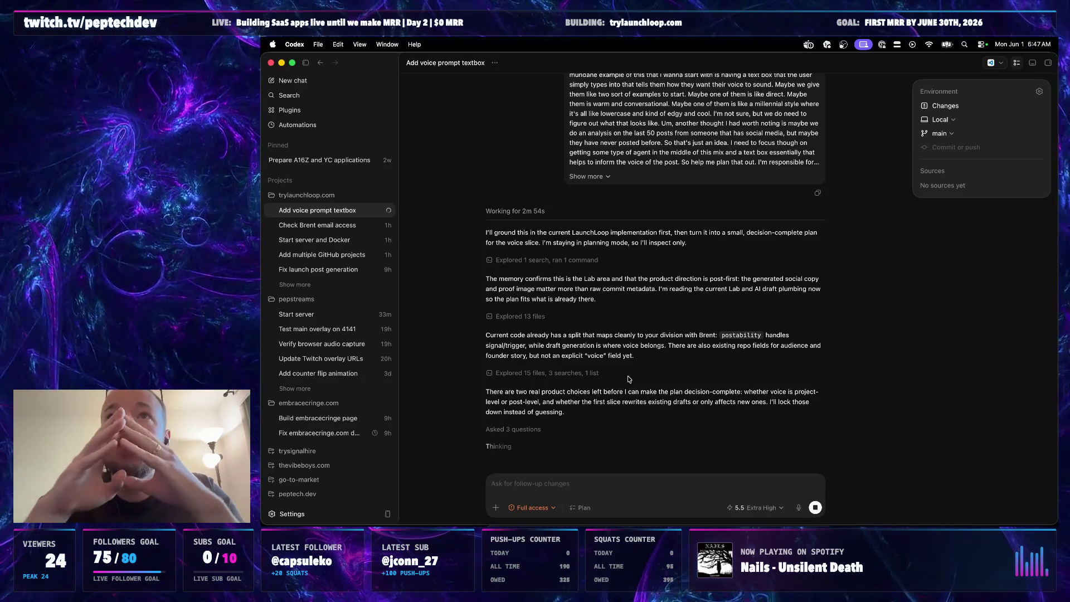
text(project voice should inherit the)
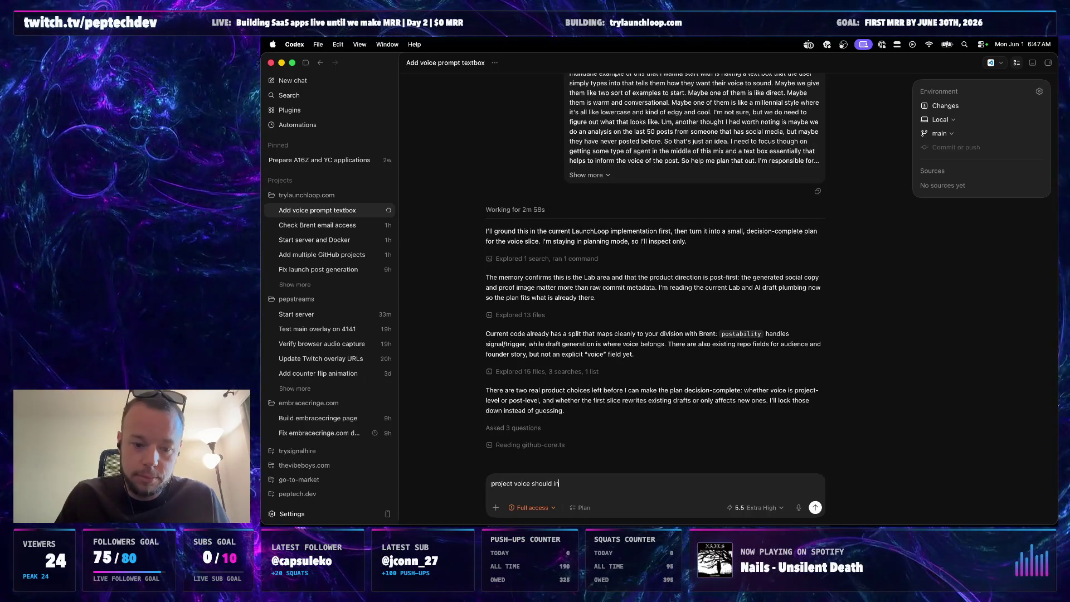
- Delete the unfinished reply and move to the Start server chat to dictate a follow-up
click(529, 428)
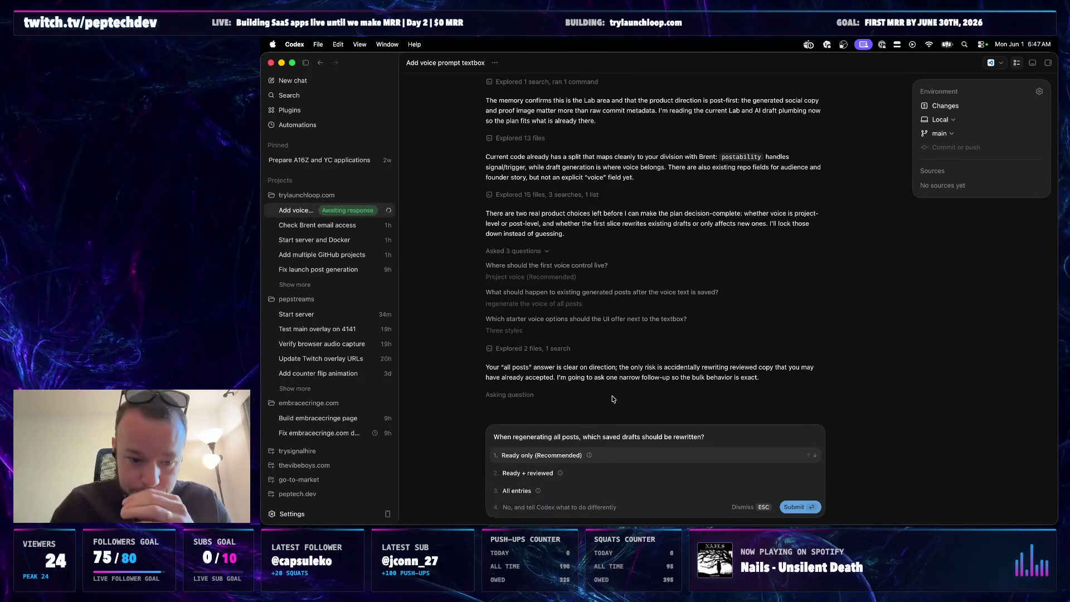
text(project voice should inherit the)
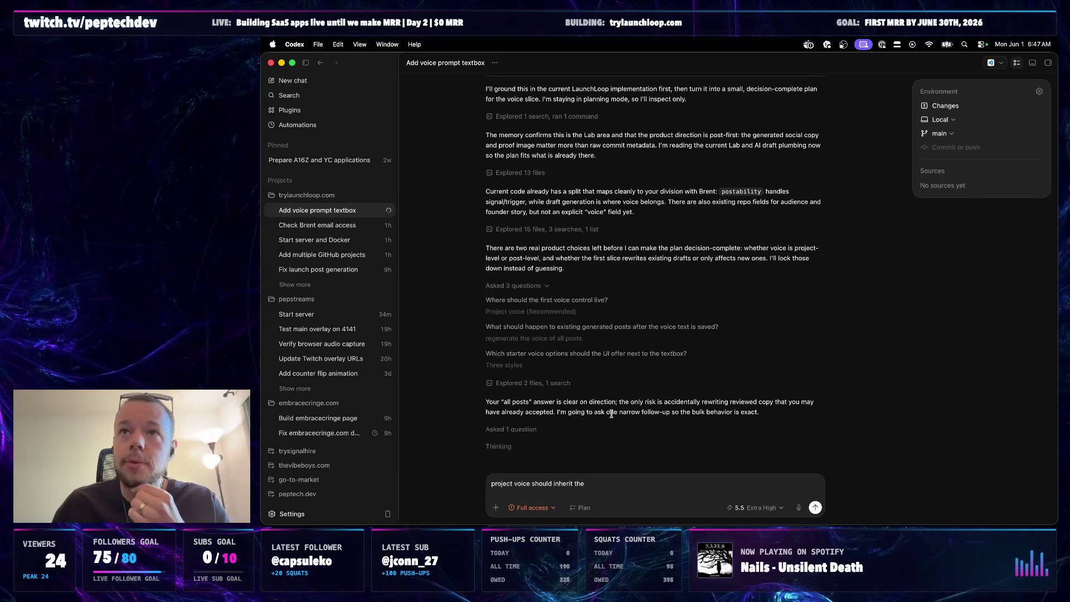
triple_click(616, 485)
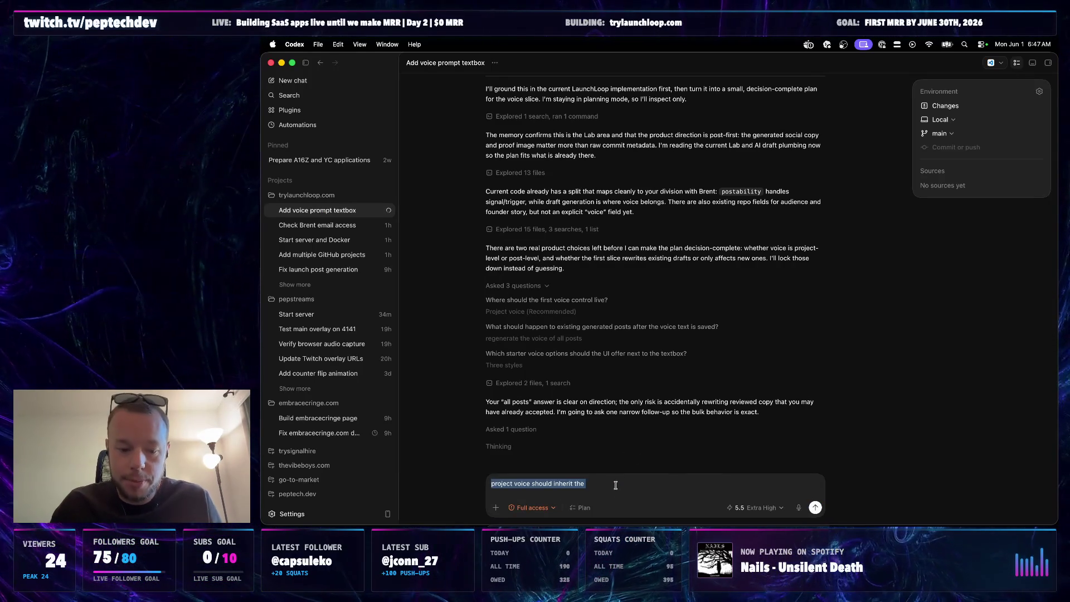
key(BackSpace)
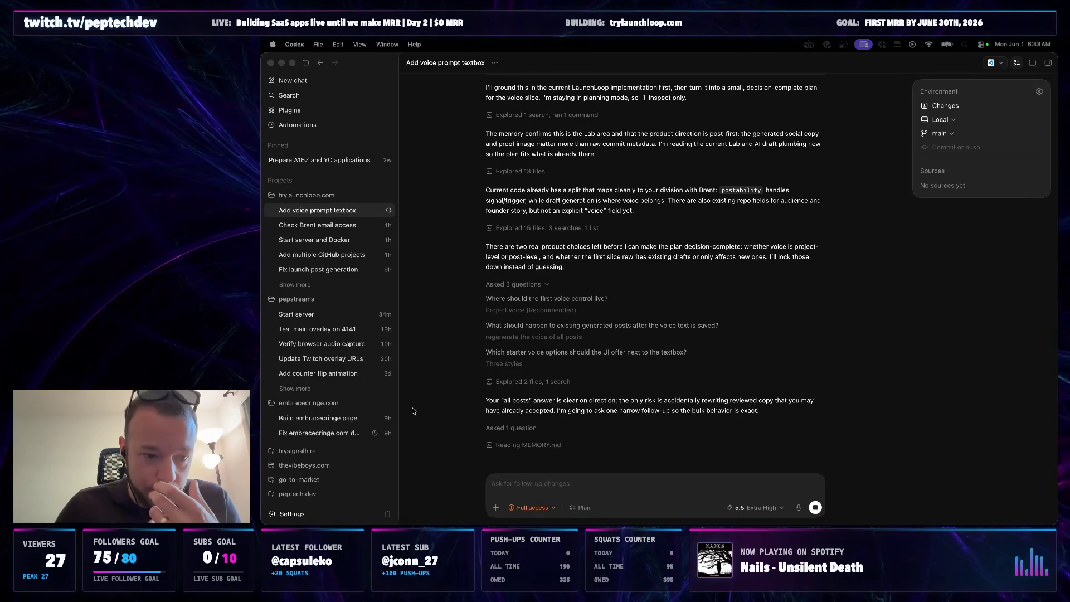
click(327, 322)
click(326, 321)
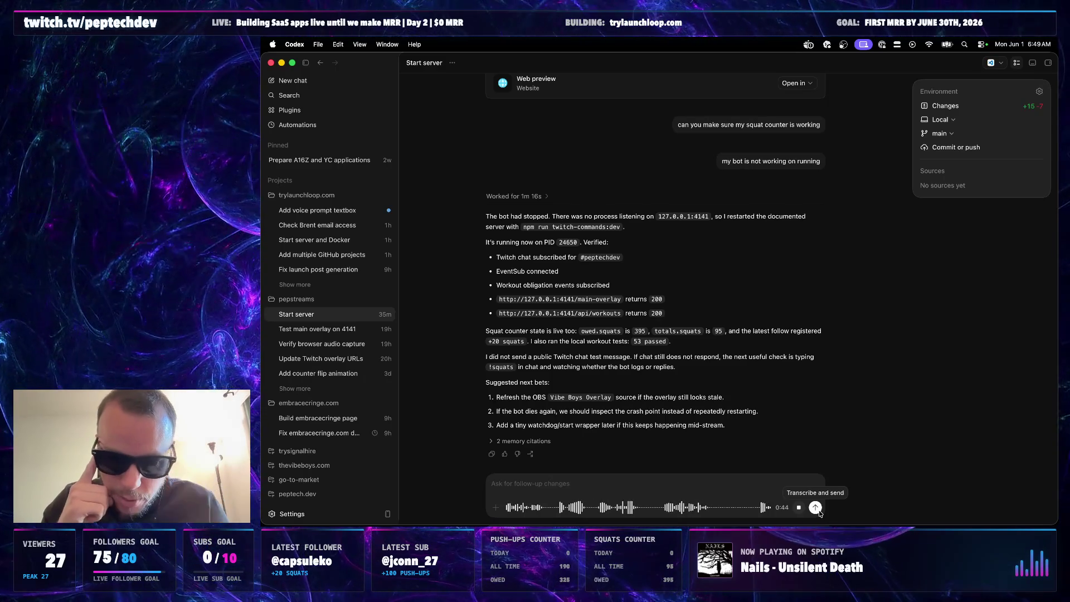
- Send the dictated follow-up, skip Spotify ahead to Aminé's 'LA', and return to Chrome
click(815, 508)
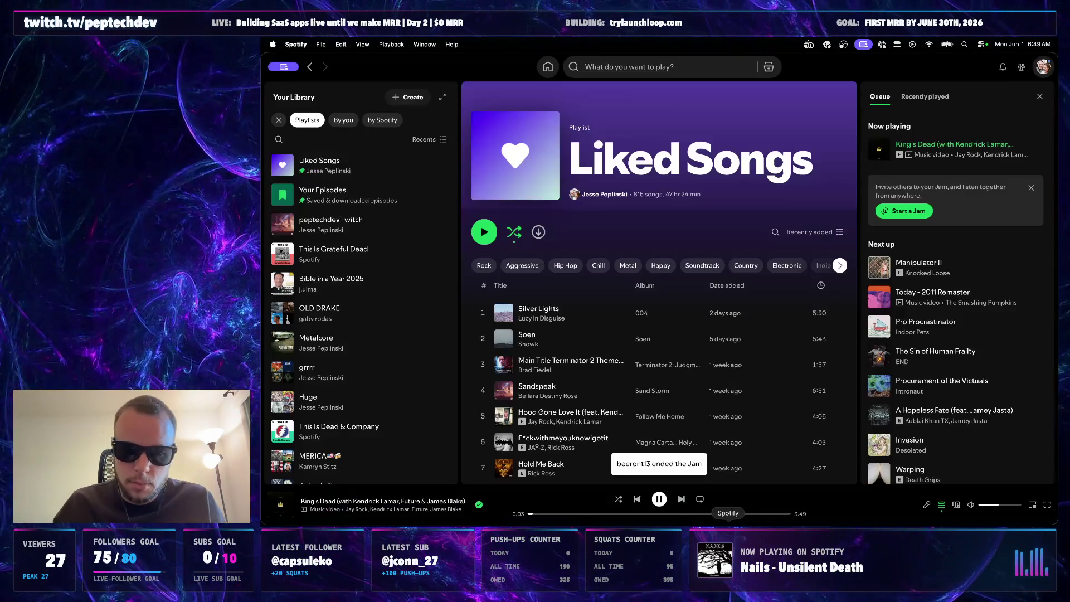
click(727, 528)
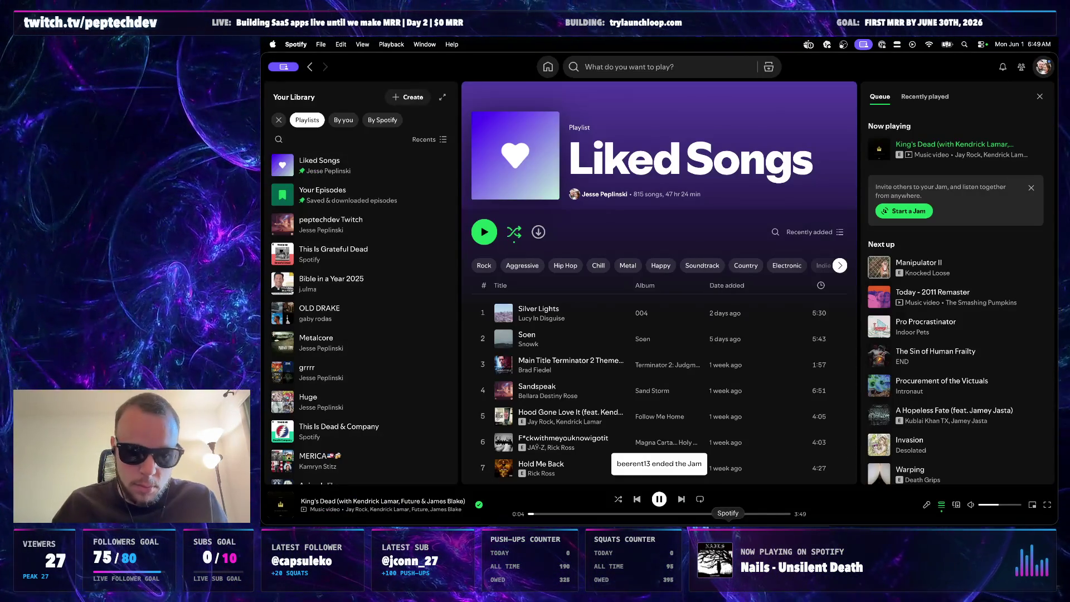
click(682, 500)
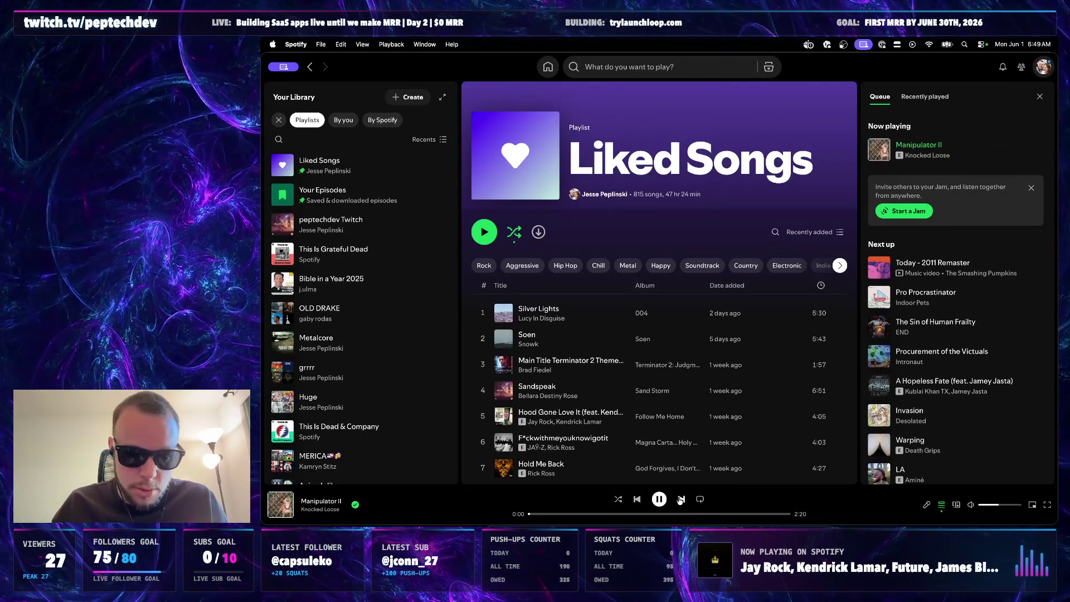
click(681, 500)
click(681, 499)
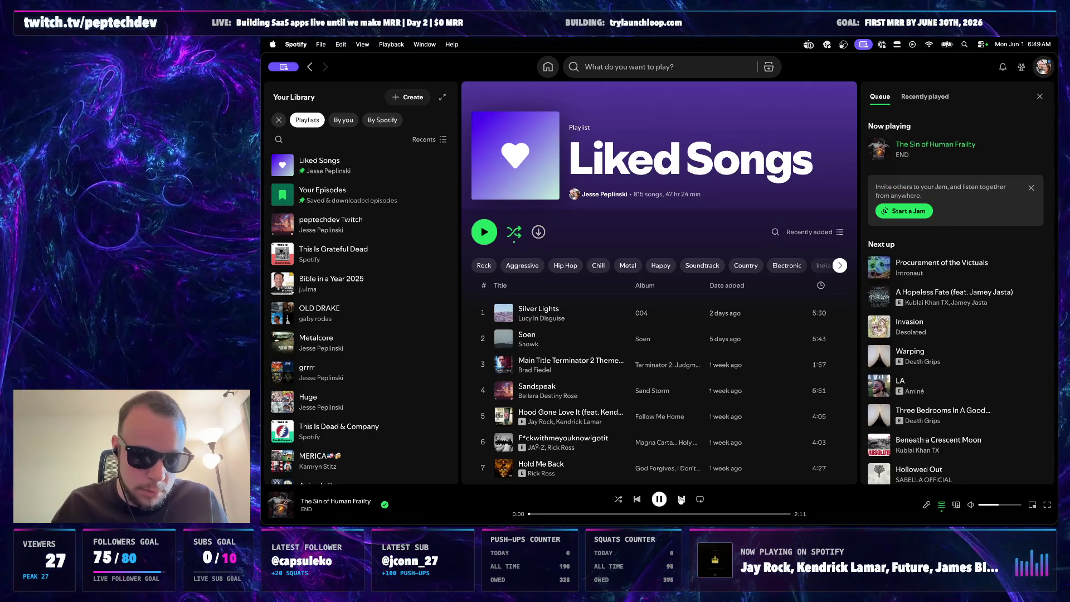
click(681, 500)
click(681, 499)
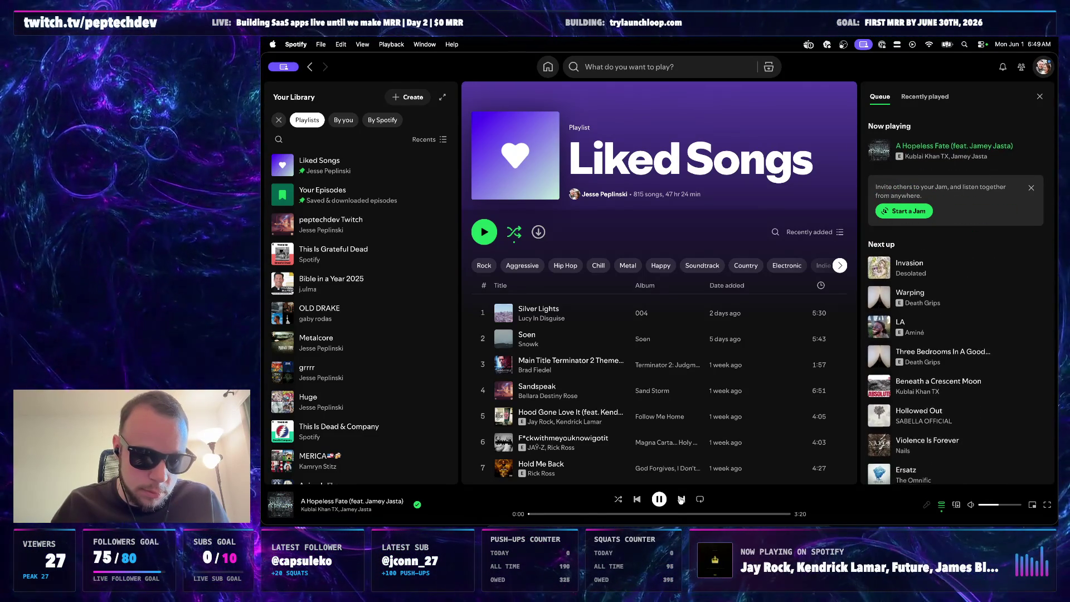
click(681, 500)
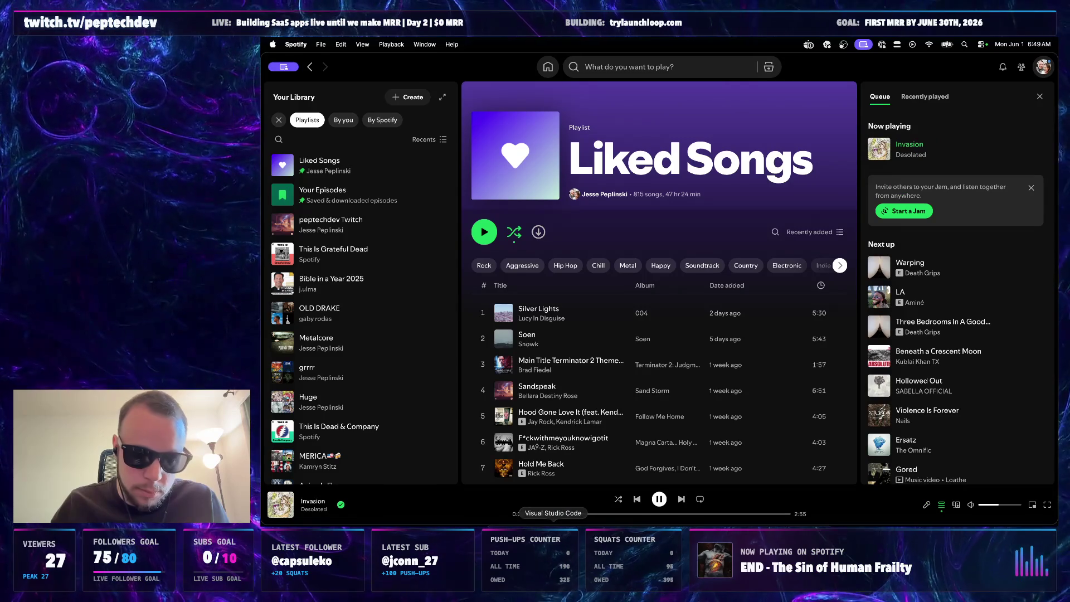
click(682, 499)
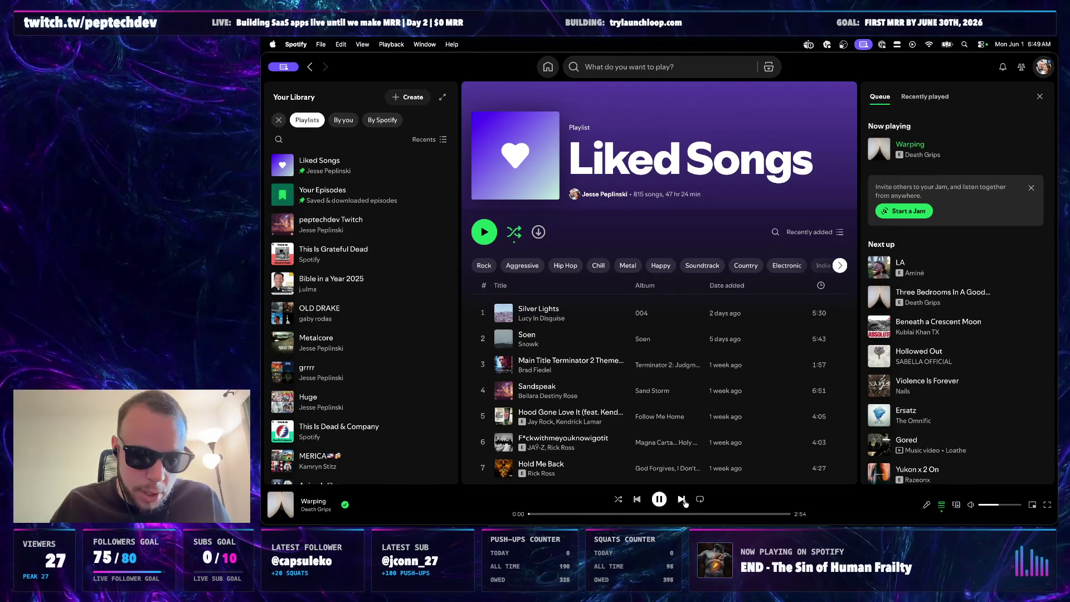
click(682, 500)
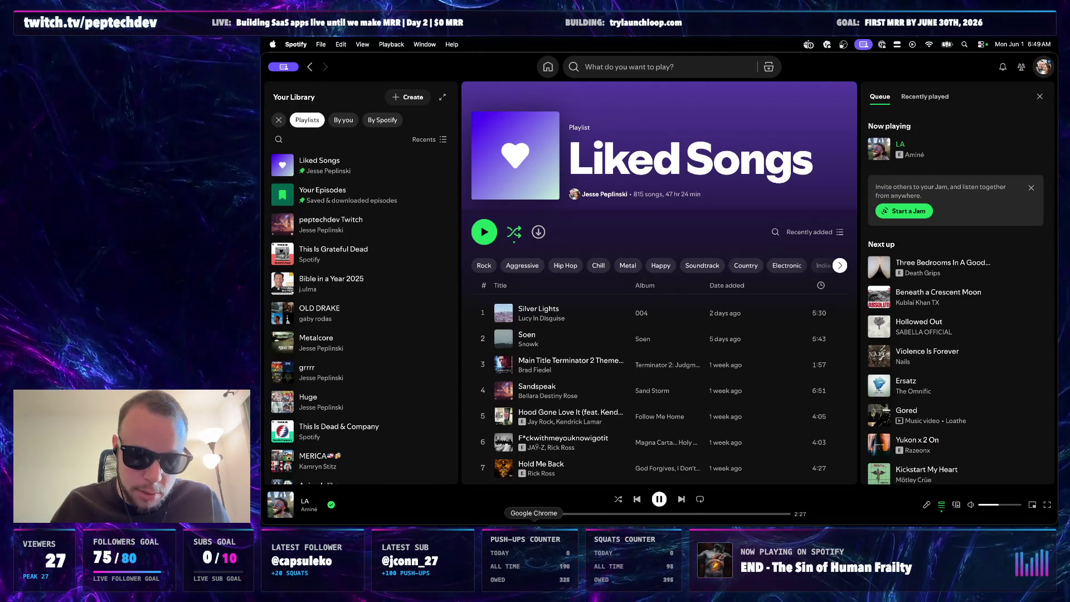
click(533, 526)
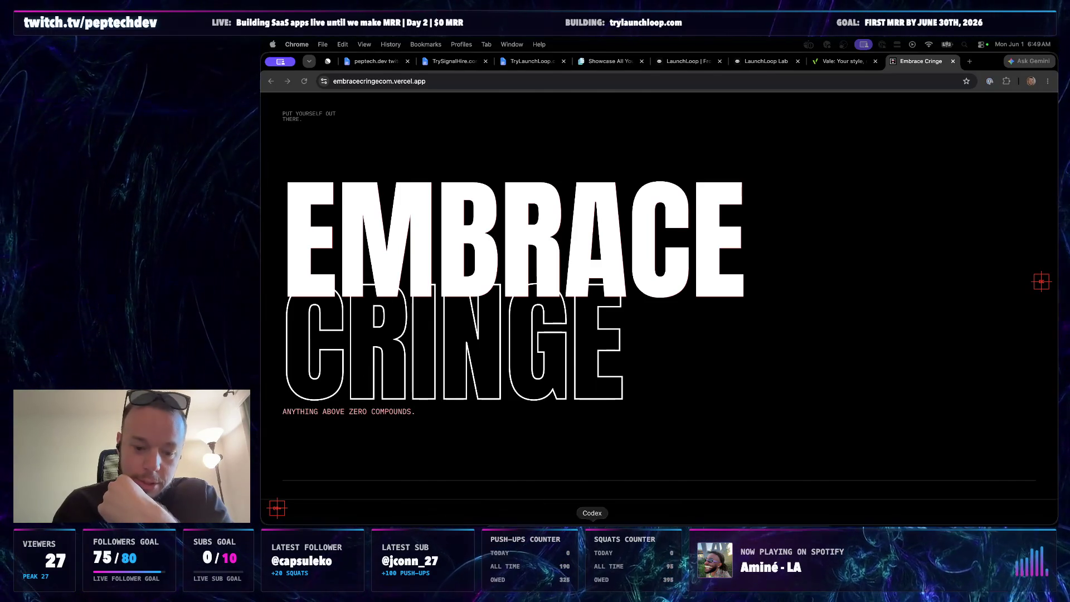
- Decline to implement the plan yet, dictate an OpenAI API key question, then go to Start server
click(592, 522)
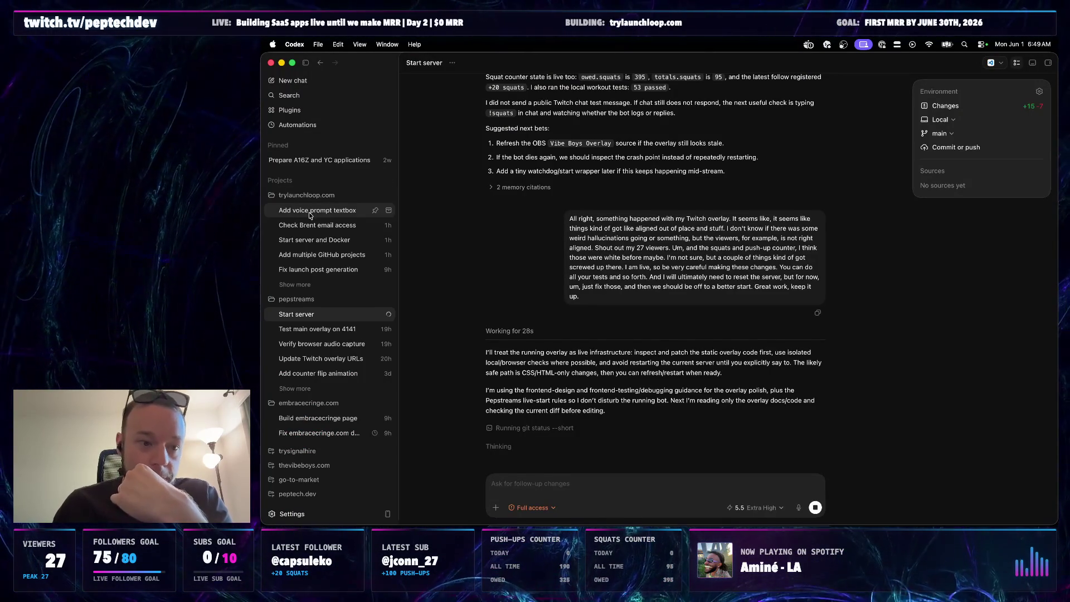
click(317, 210)
scroll(613, 362, up, 5)
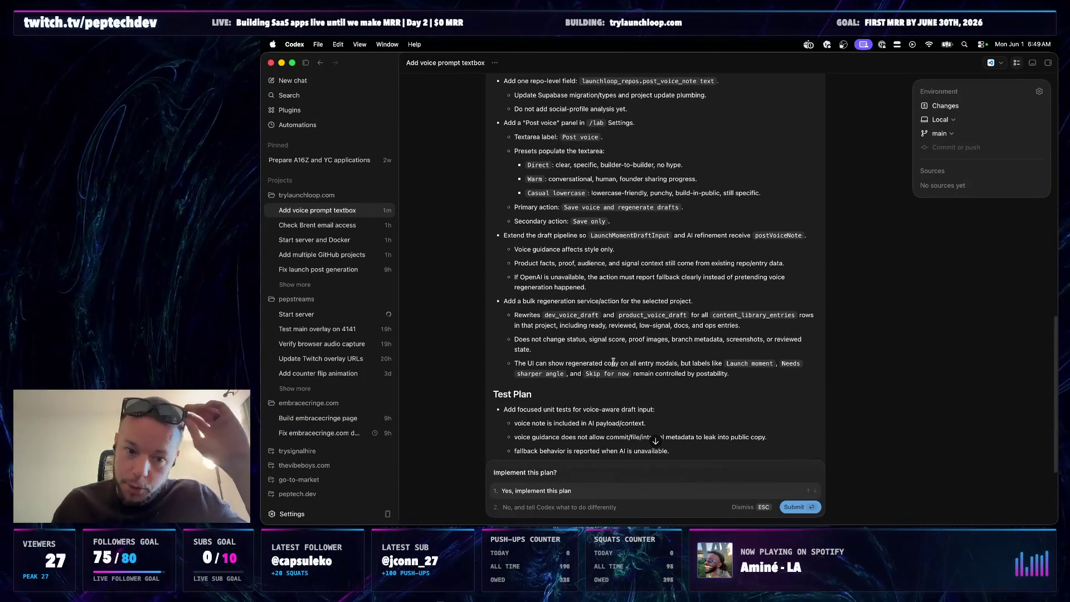
scroll(613, 362, up, 3)
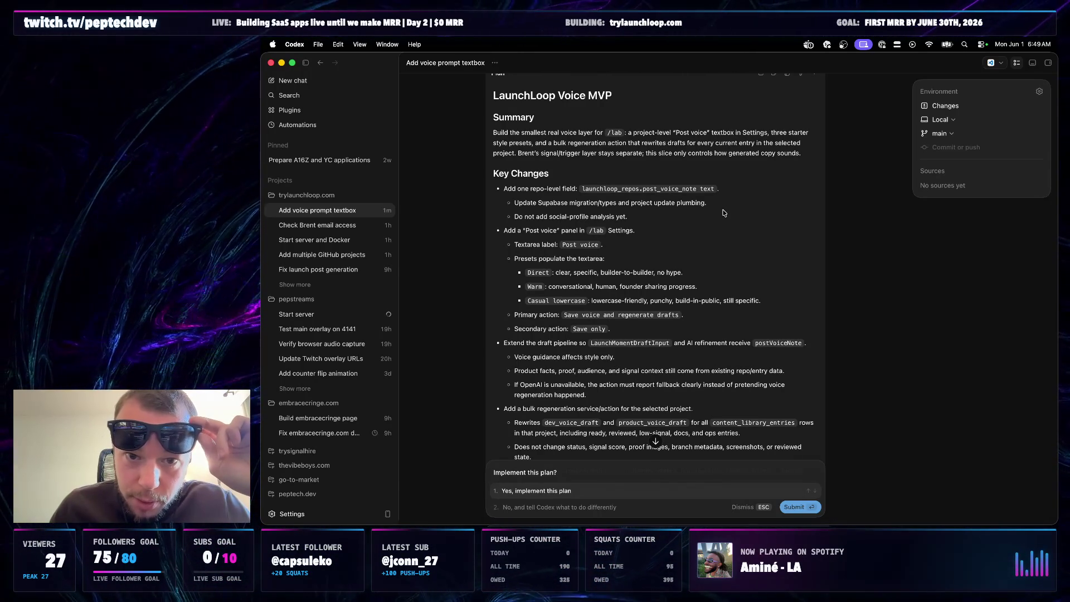
scroll(724, 212, down, 1)
scroll(723, 213, down, 1)
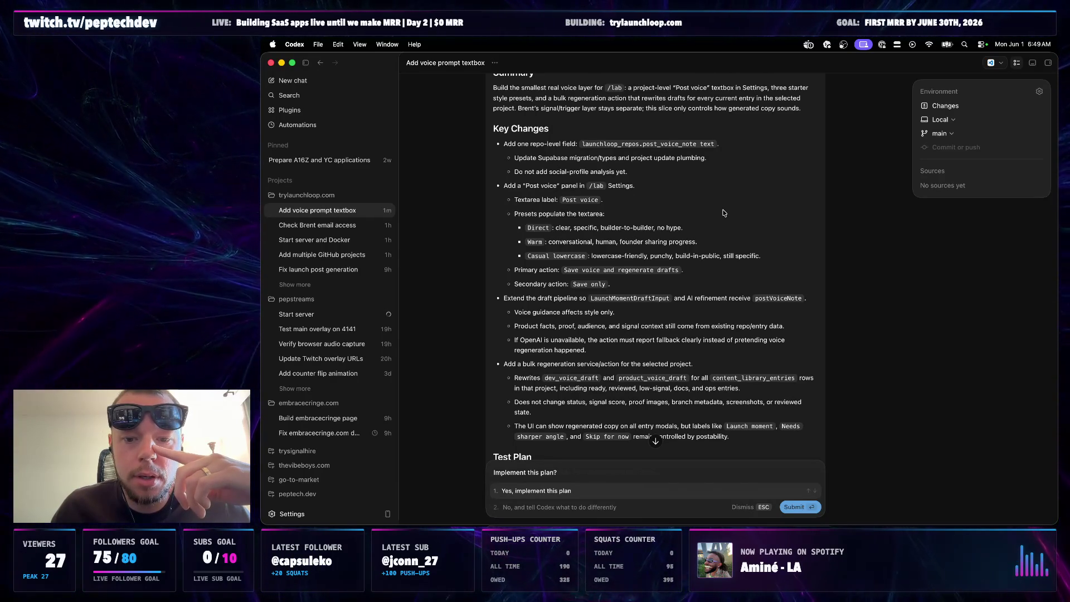
scroll(723, 213, down, 2)
scroll(700, 328, down, 1)
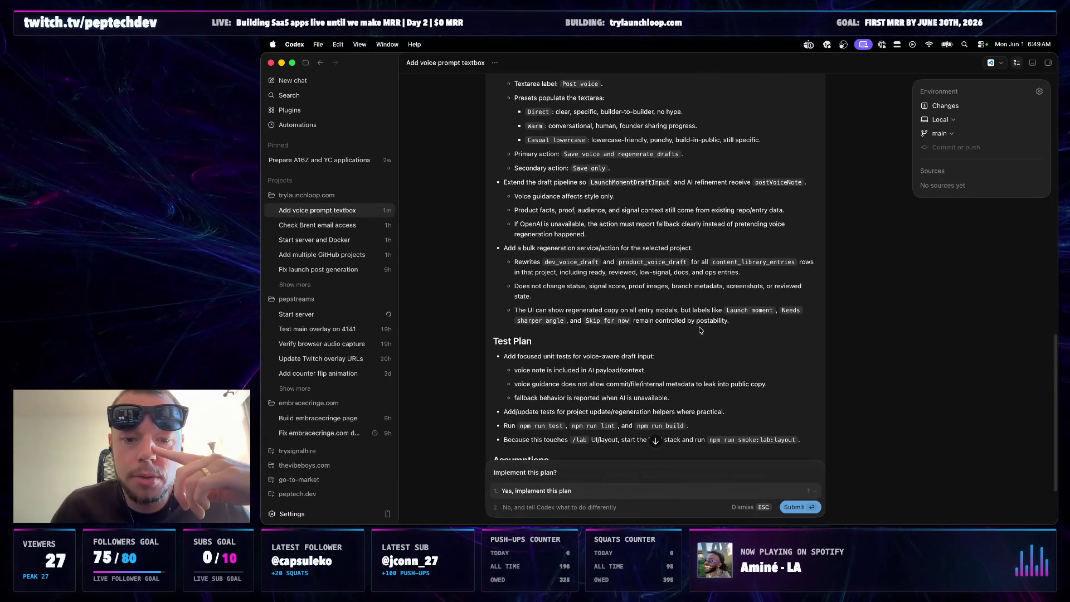
scroll(700, 328, down, 1)
scroll(701, 330, down, 1)
click(584, 507)
key(Escape)
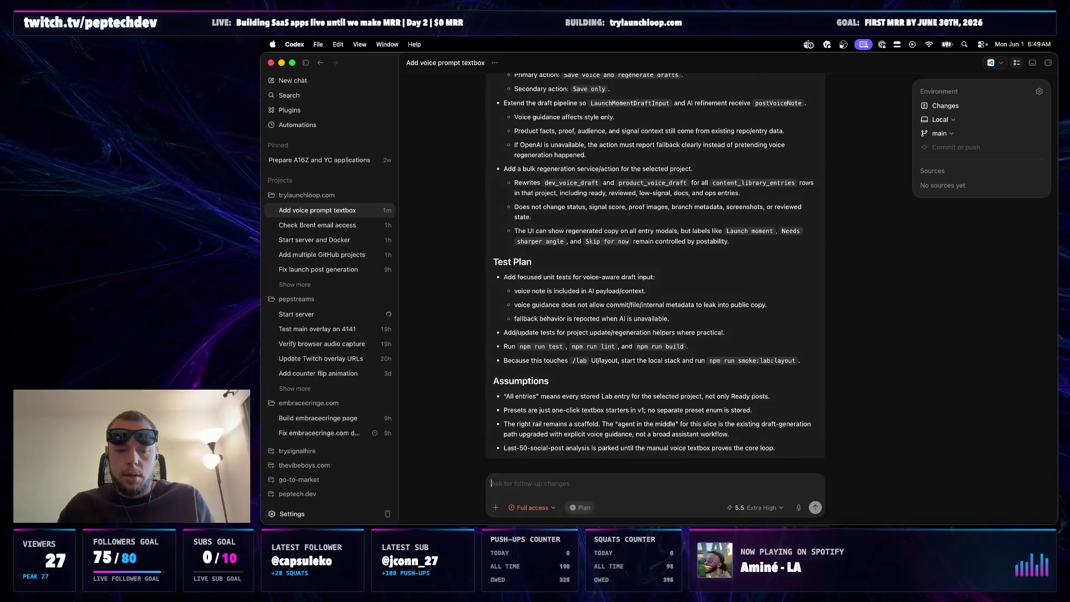
click(798, 507)
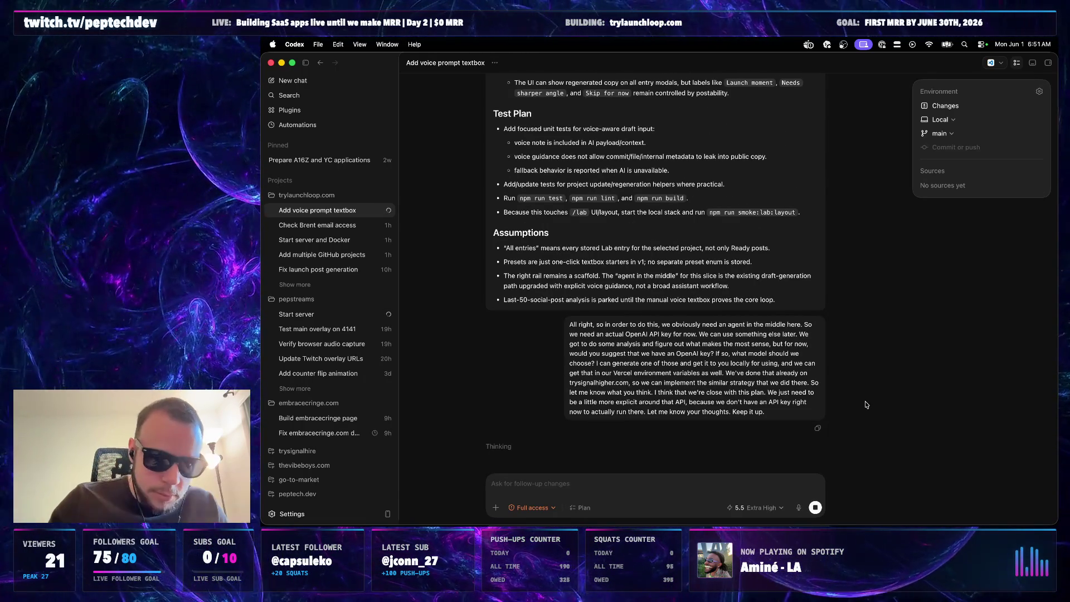
click(302, 313)
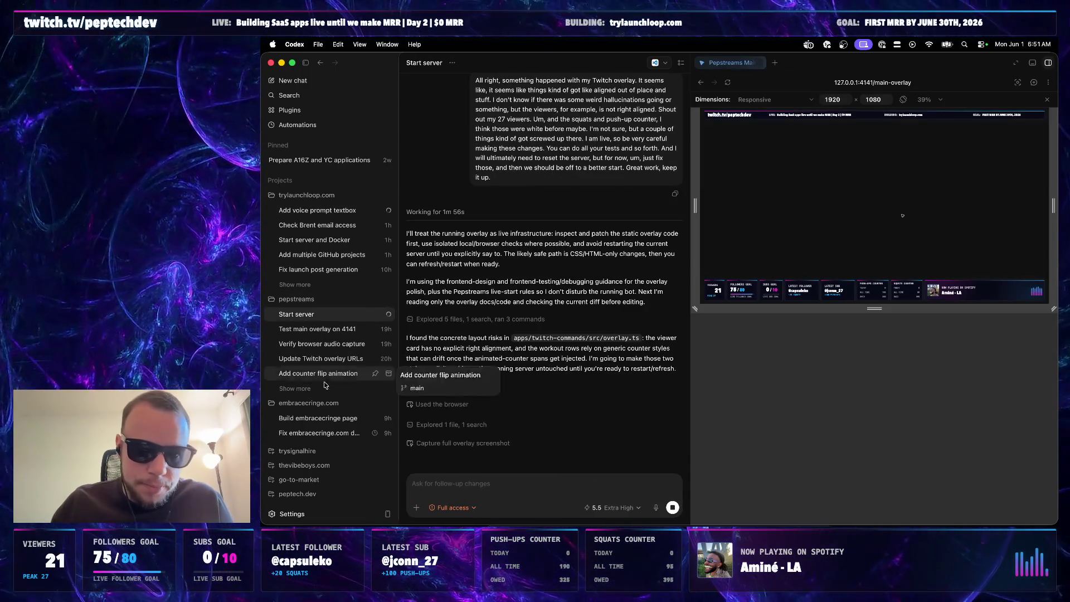
- Load thevibeboys.com in a new Chrome tab, view its Racetrack page, and return to Codex
key(super+Tab)
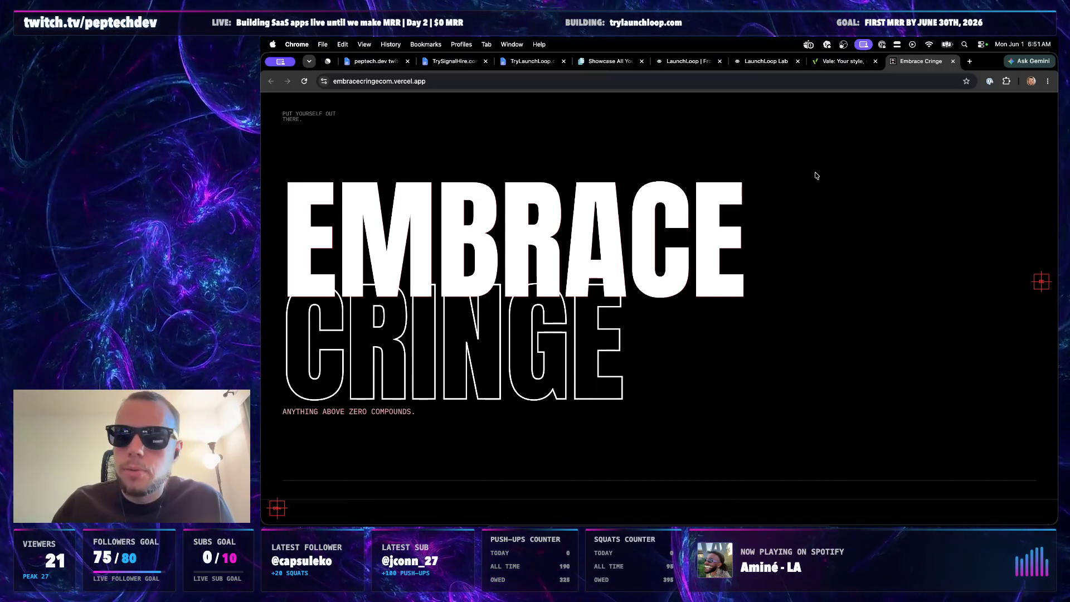
click(970, 61)
text(thevibeboys.com)
key(Return)
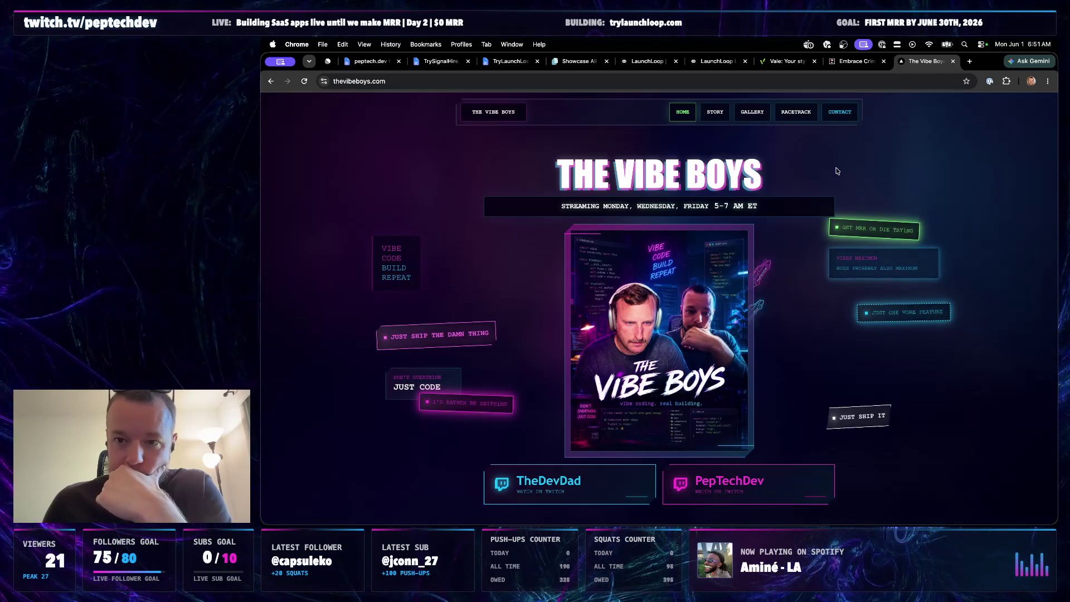
click(796, 111)
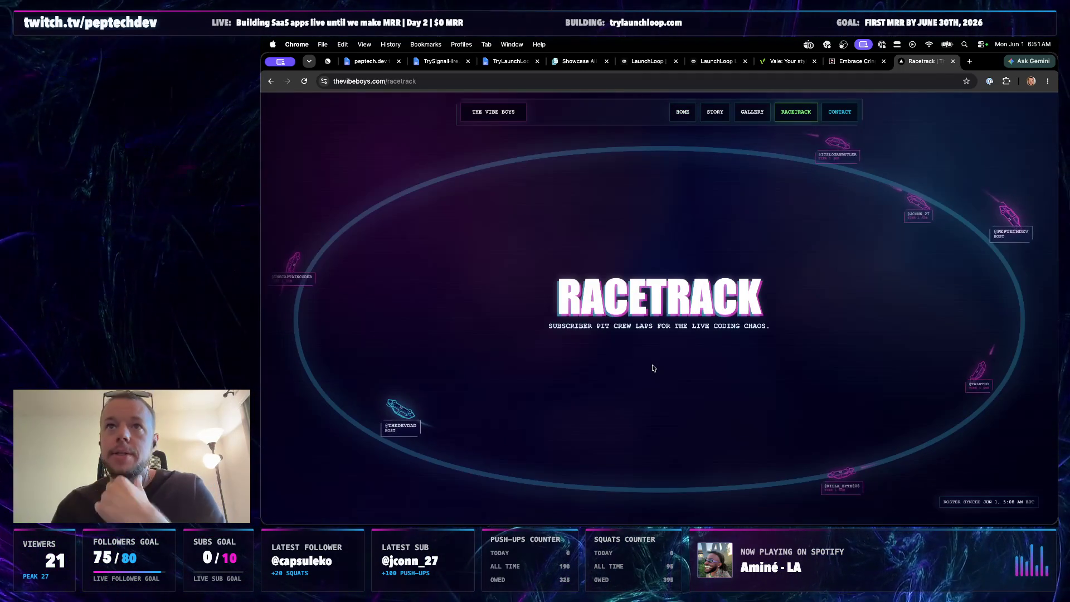
click(684, 114)
click(789, 112)
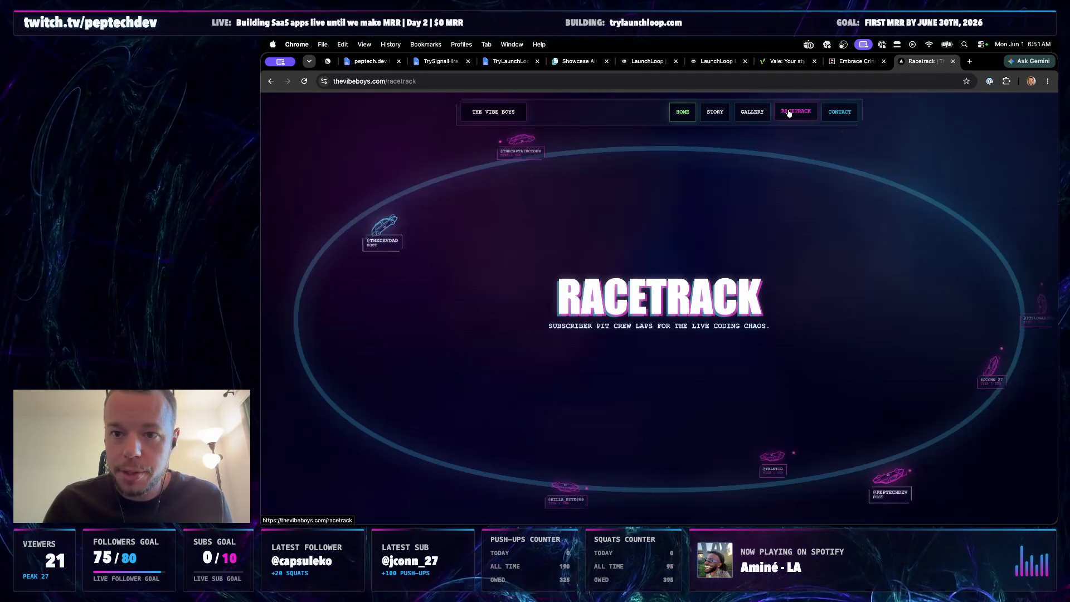
key(super+Tab)
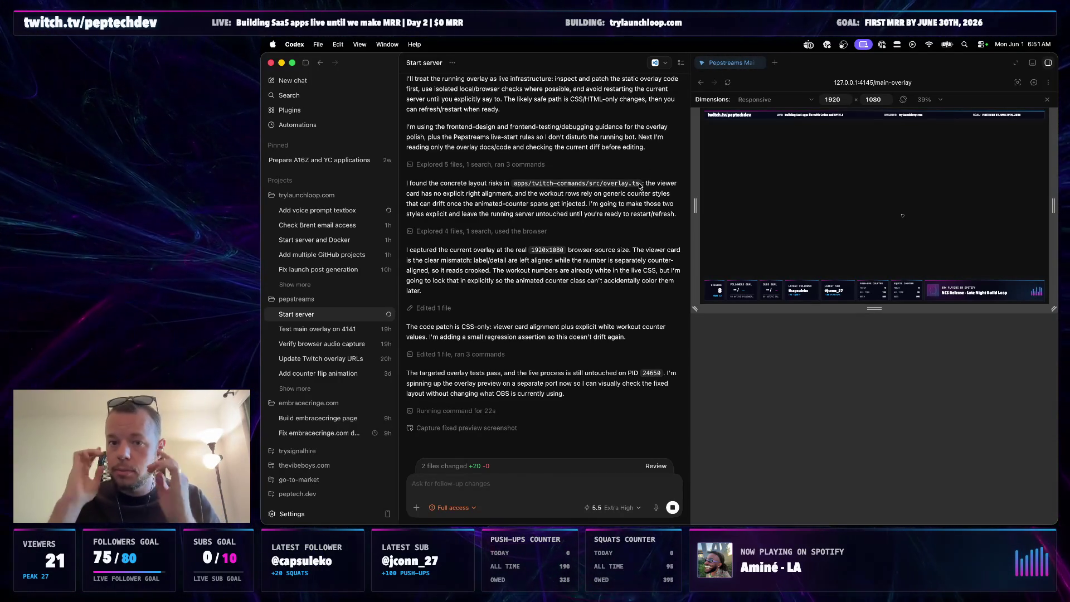
- Check the voice-textbox, Start server and embracecringe chats against the browser preview
key(super+Tab)
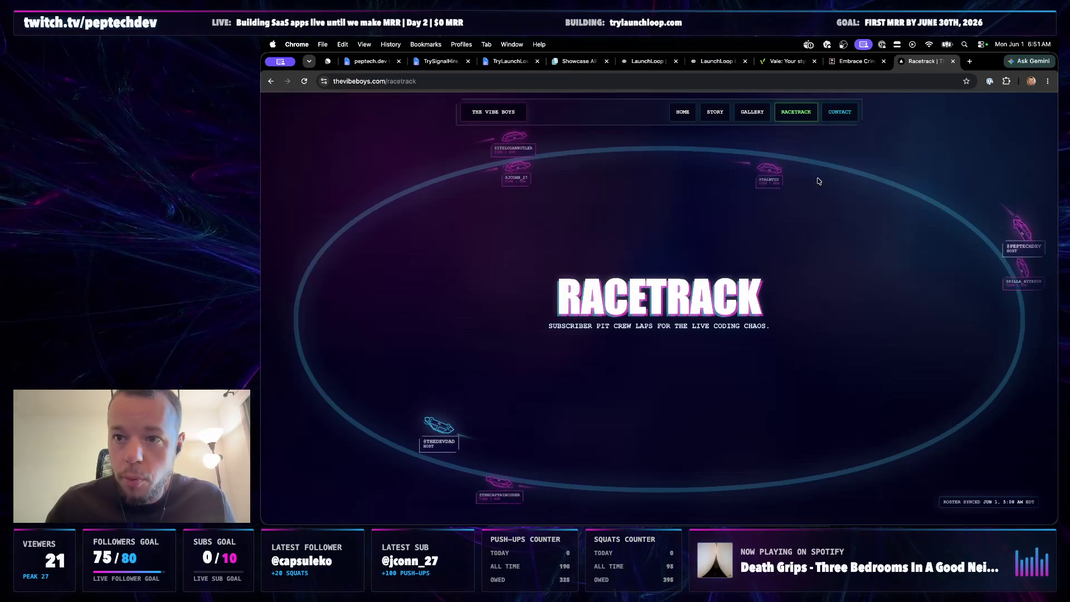
key(super+Tab)
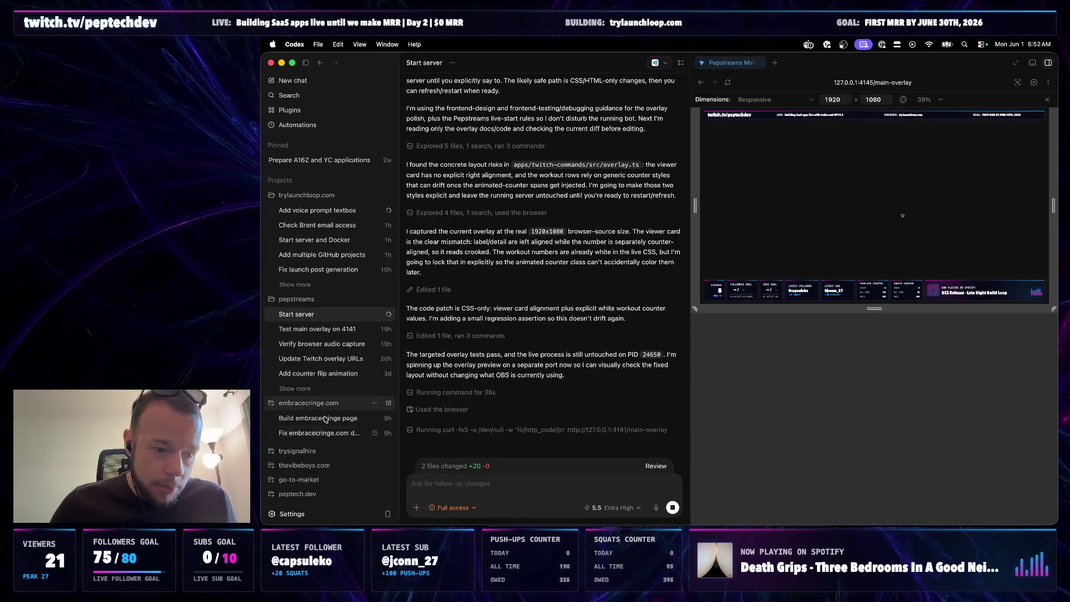
scroll(325, 402, down, 2)
scroll(326, 397, down, 2)
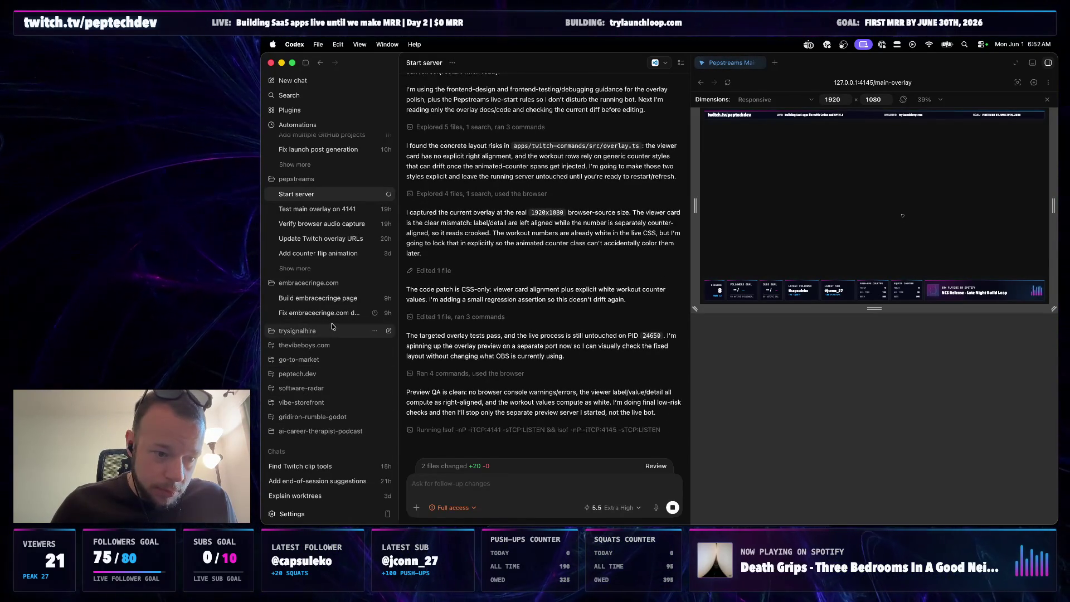
scroll(334, 339, up, 3)
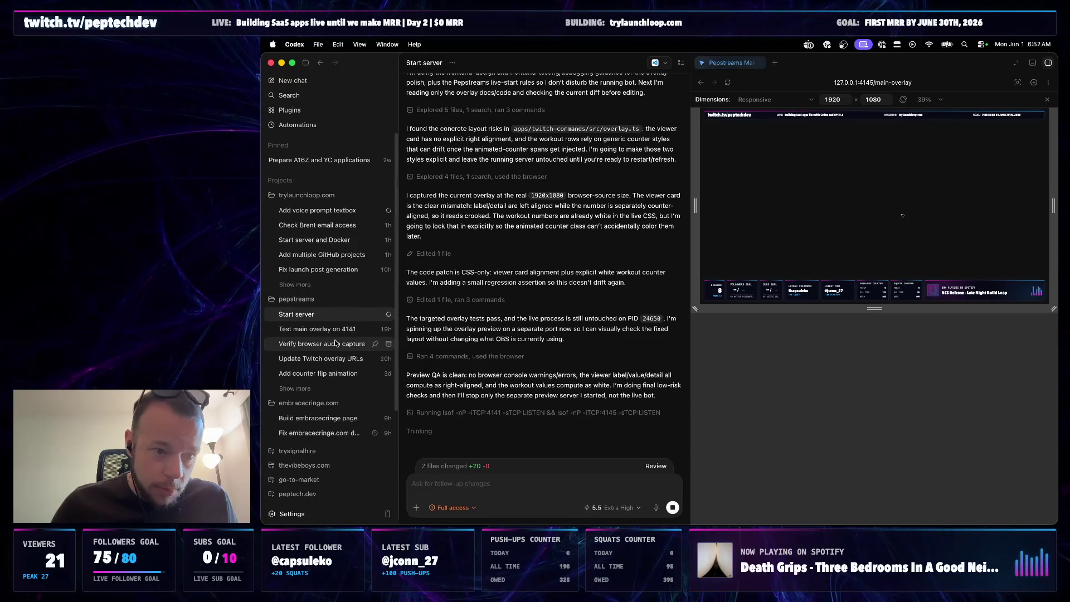
click(328, 215)
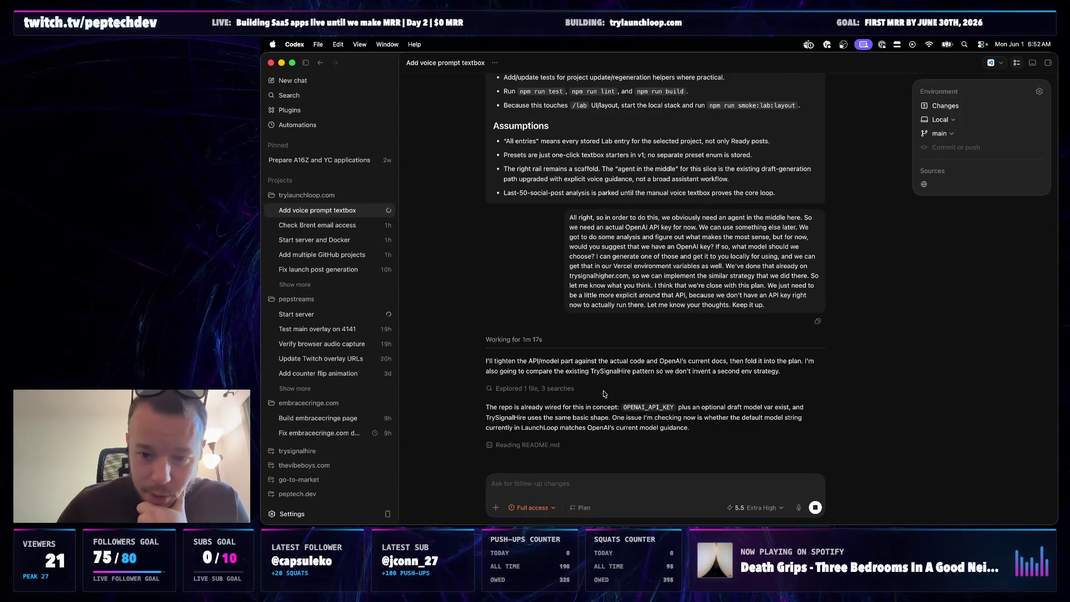
click(302, 314)
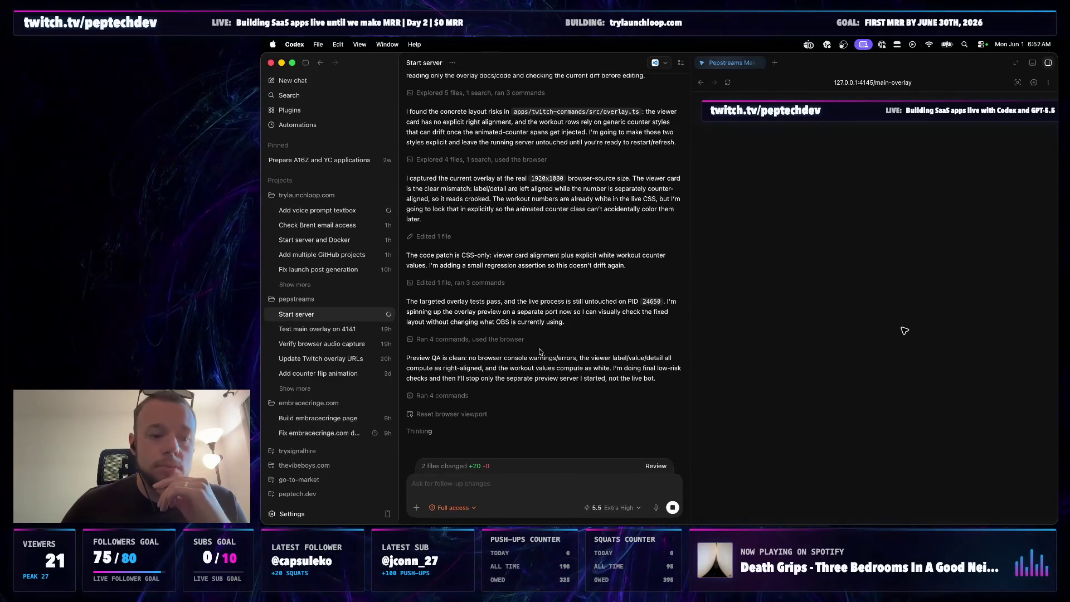
click(323, 418)
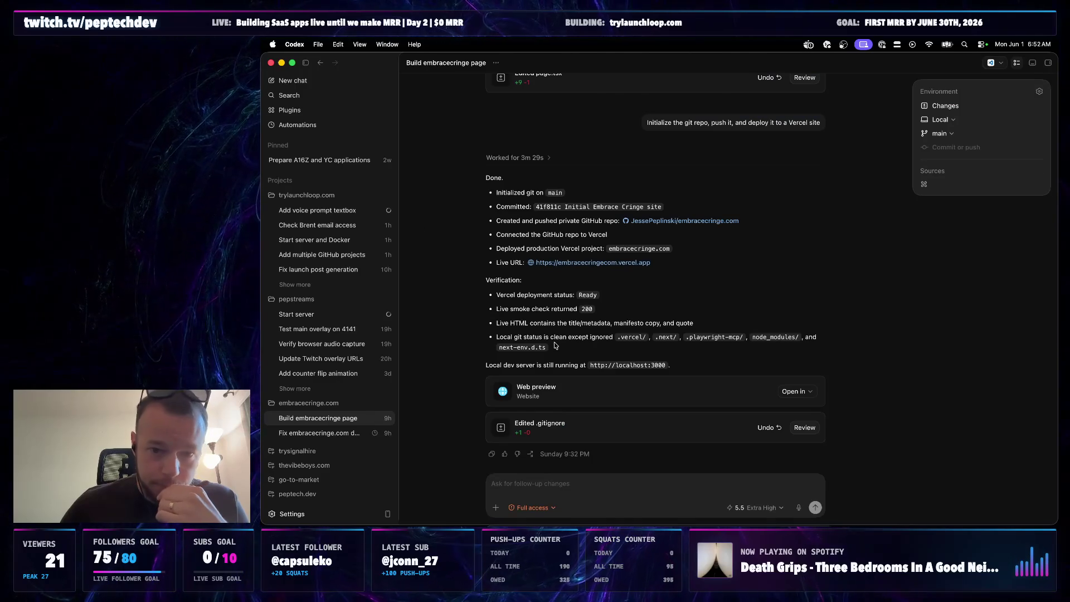
key(super+Tab)
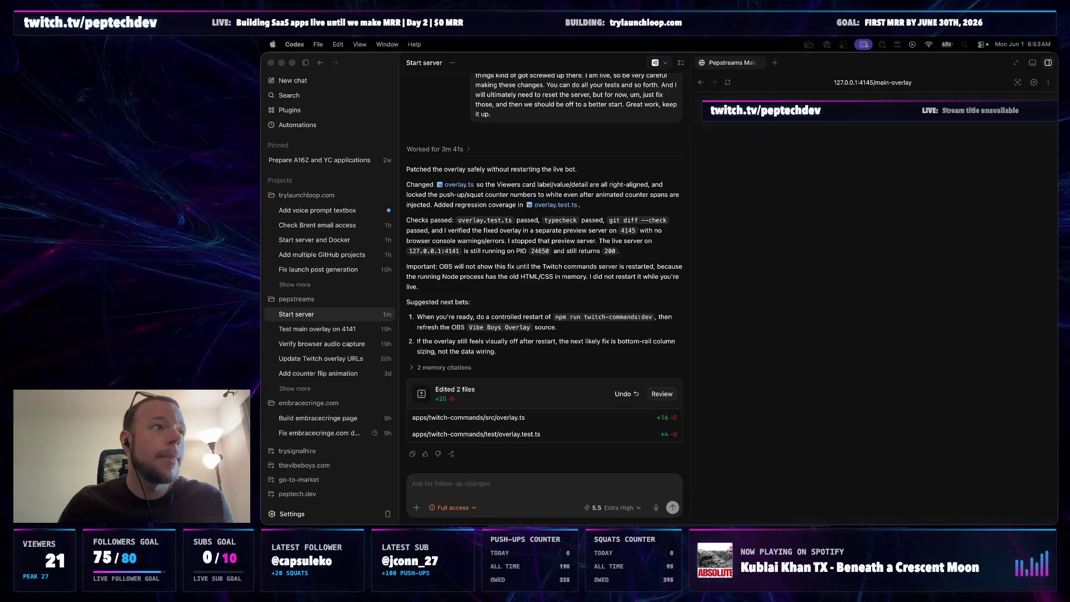
click(557, 312)
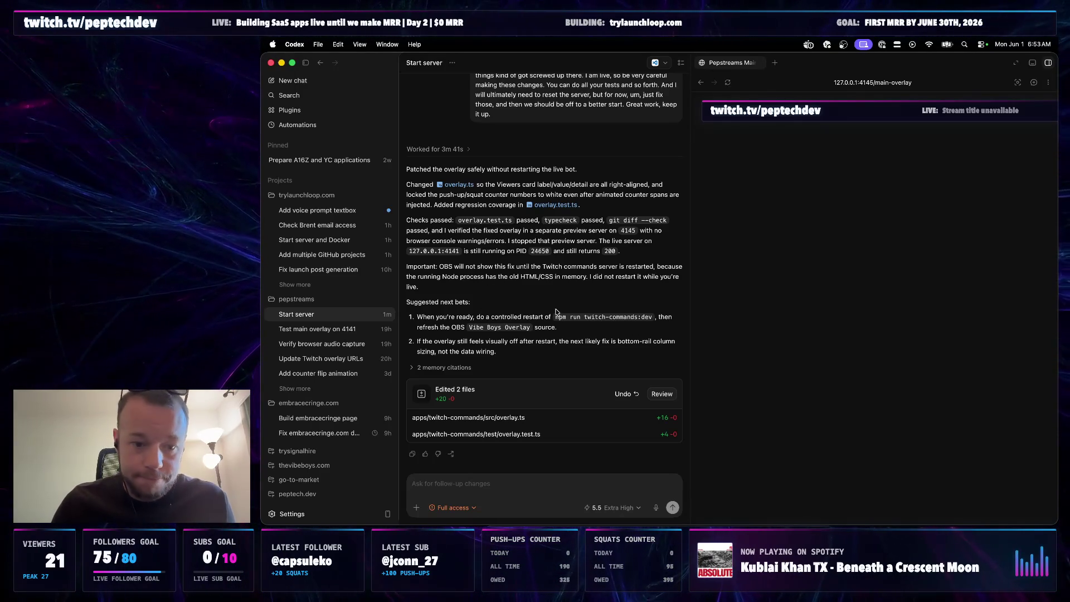
- Hide the browser panel and send 'restart the server' to the Start server agent
key(super+b)
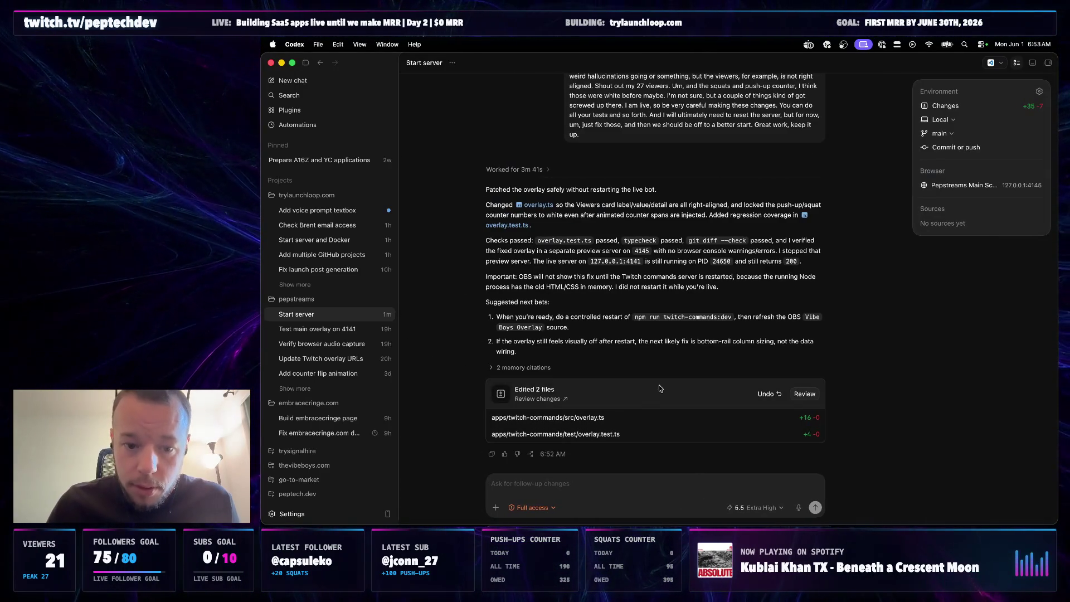
text(restart the)
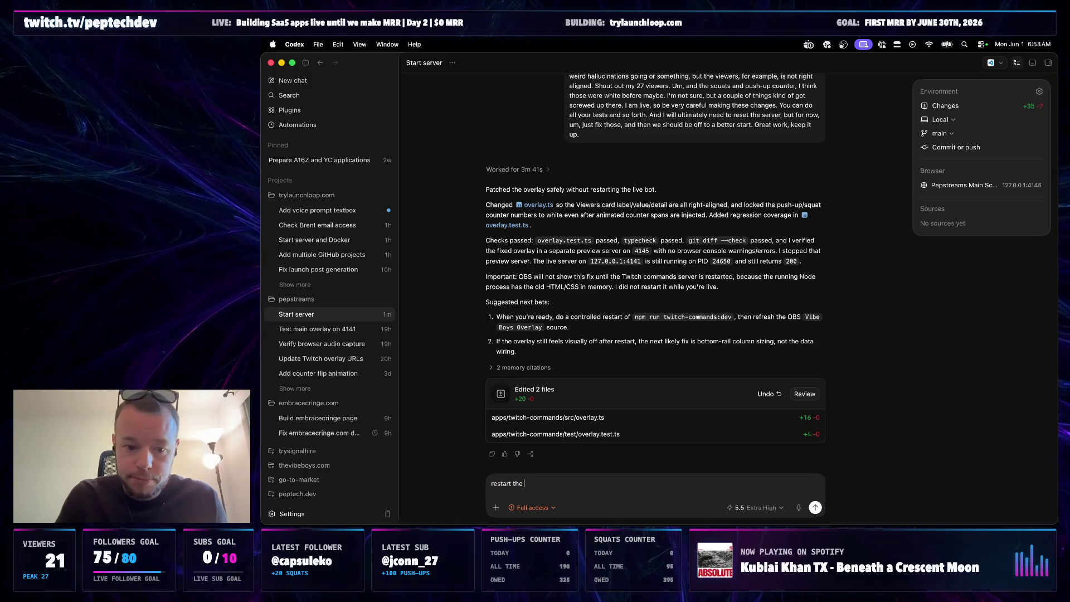
text( server)
key(Return)
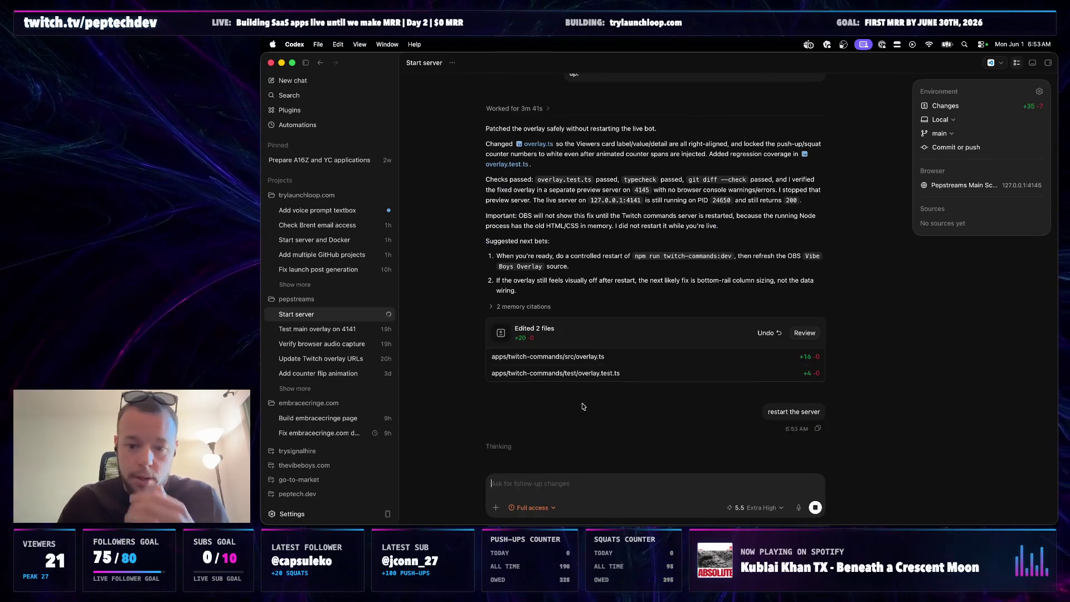
mouse_move(326, 254)
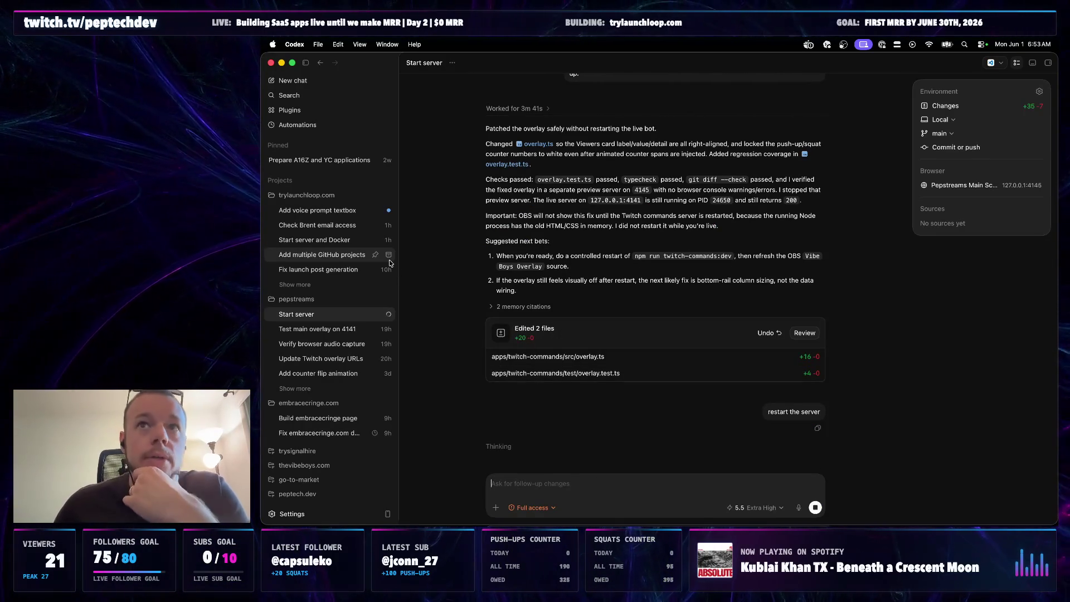
click(339, 212)
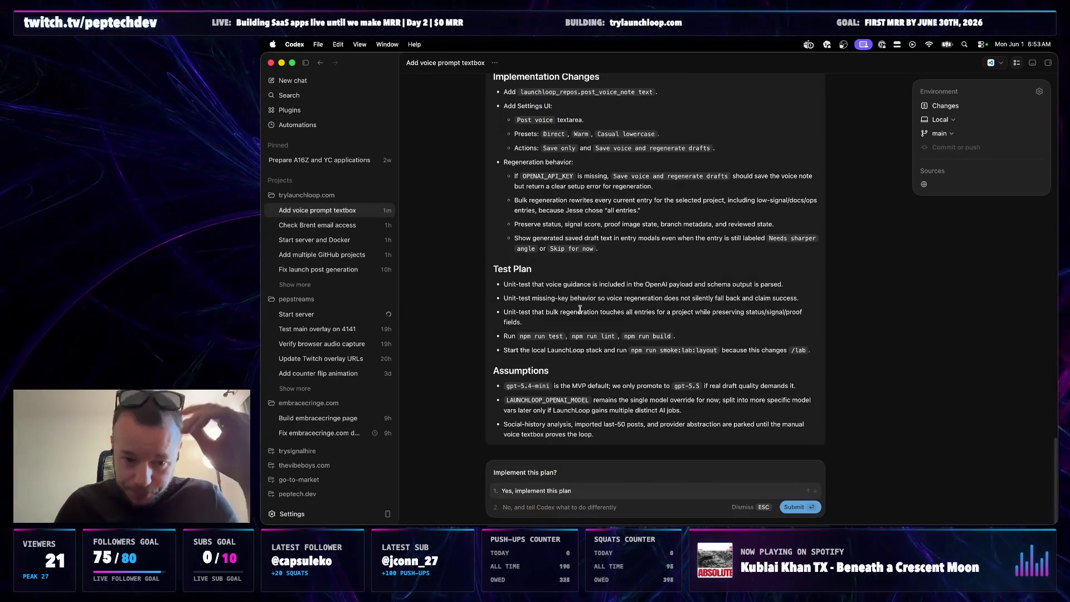
scroll(579, 308, up, 3)
scroll(581, 318, up, 2)
scroll(587, 356, up, 3)
scroll(588, 355, up, 2)
scroll(664, 304, up, 1)
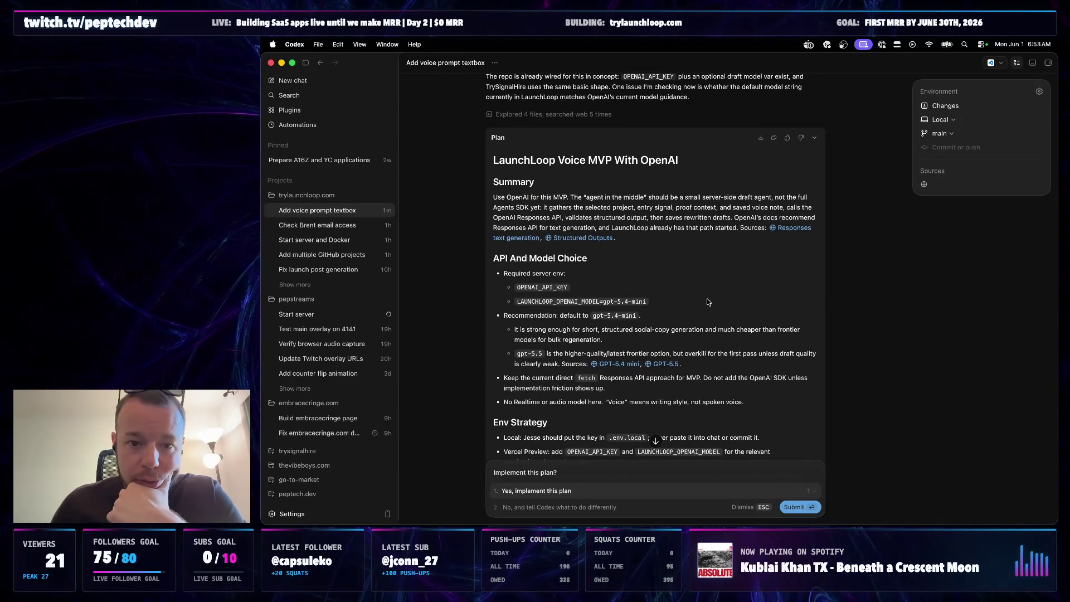
scroll(707, 302, down, 1)
scroll(717, 271, down, 2)
scroll(716, 270, down, 1)
scroll(716, 271, down, 2)
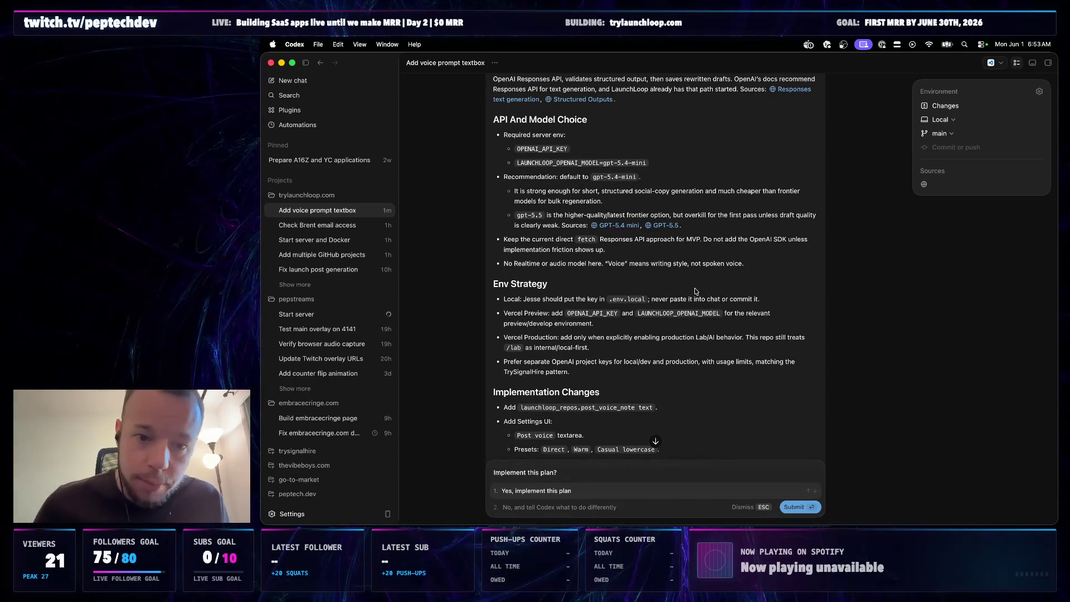
scroll(663, 281, down, 1)
scroll(665, 285, down, 1)
scroll(665, 293, down, 1)
scroll(664, 301, down, 1)
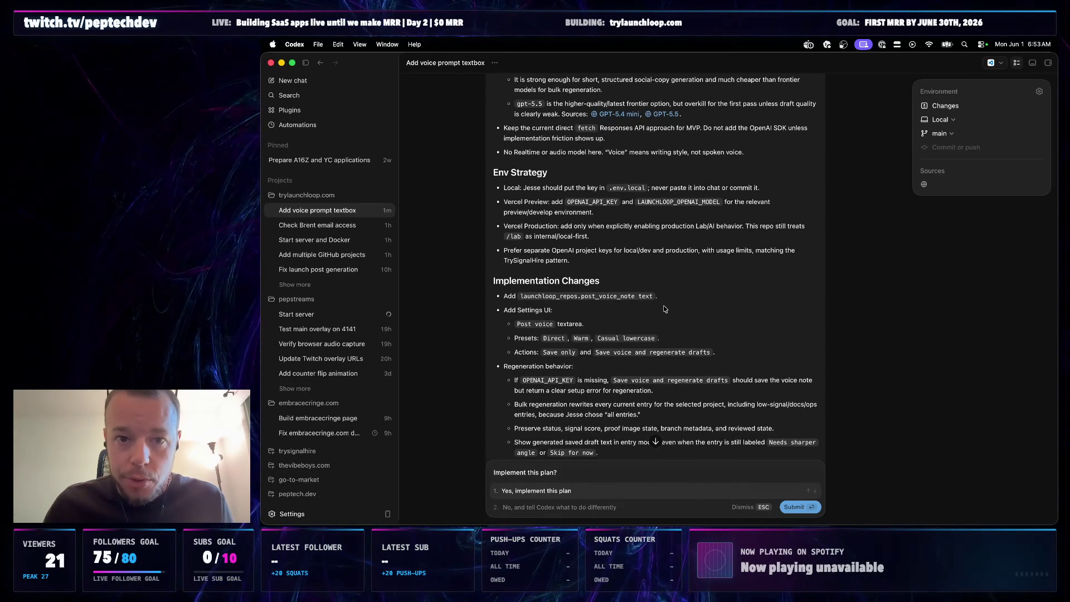
scroll(664, 310, down, 1)
scroll(664, 310, down, 2)
scroll(664, 310, down, 2)
scroll(663, 308, down, 2)
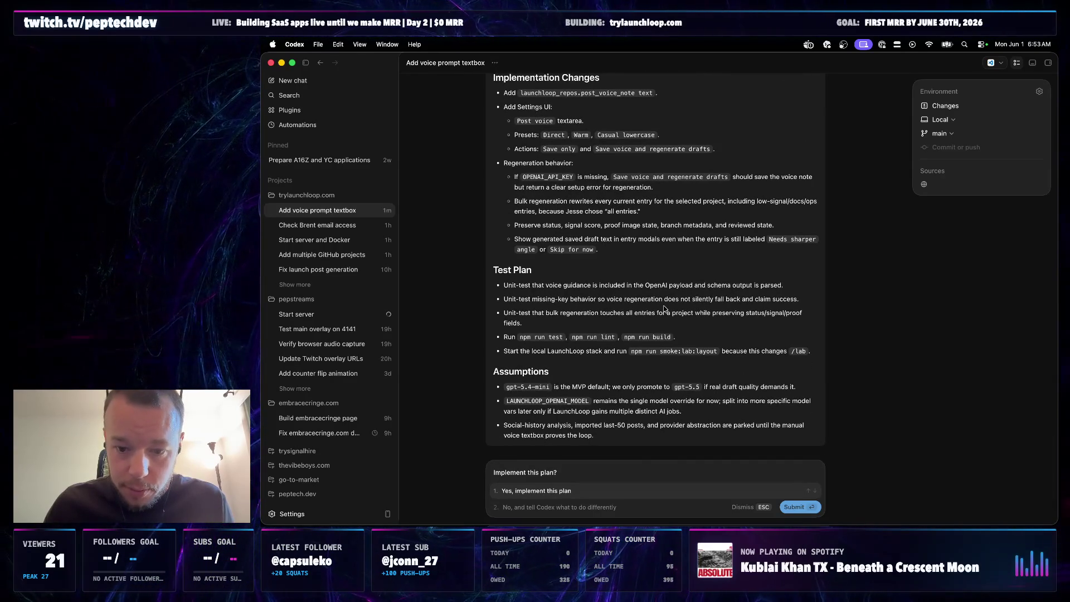
scroll(664, 310, up, 2)
scroll(664, 309, up, 1)
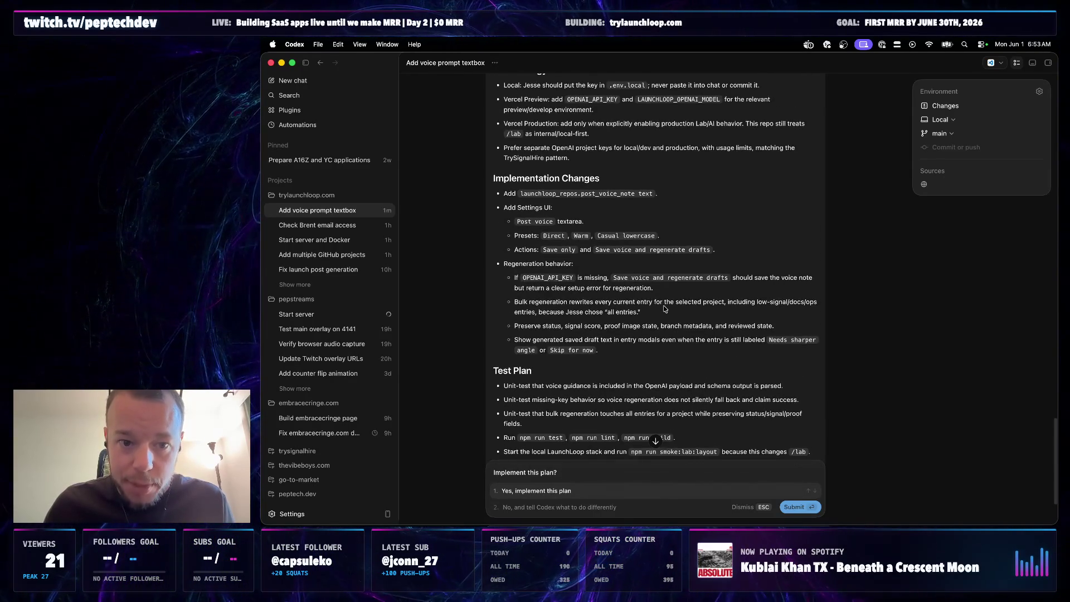
scroll(665, 309, up, 1)
scroll(664, 310, down, 3)
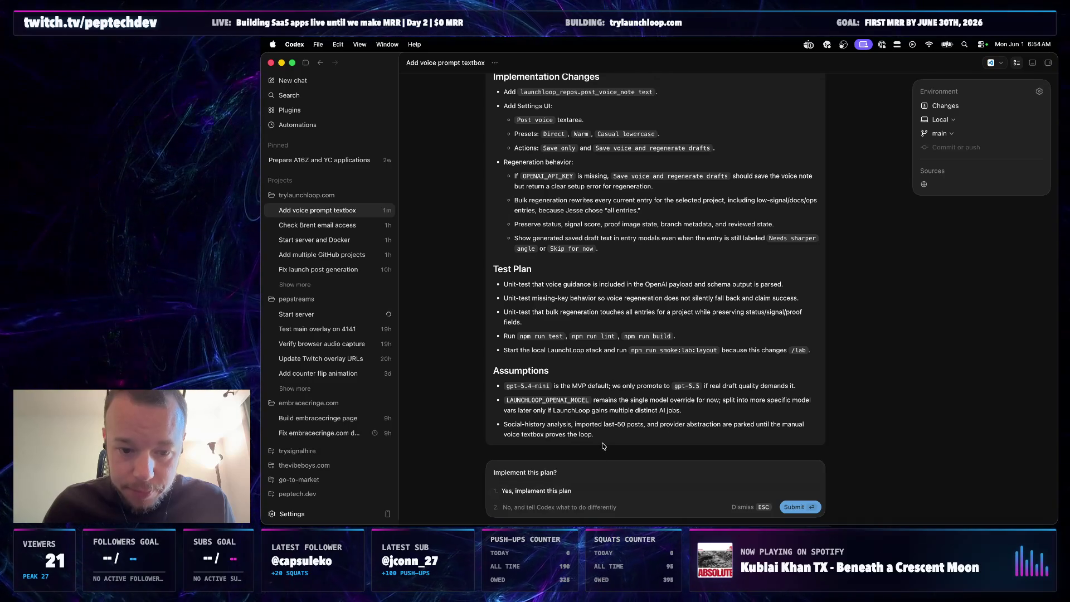
- Approve the LaunchLoop Voice MVP plan with 'Yes, implement this plan'
click(556, 505)
text(look good, )
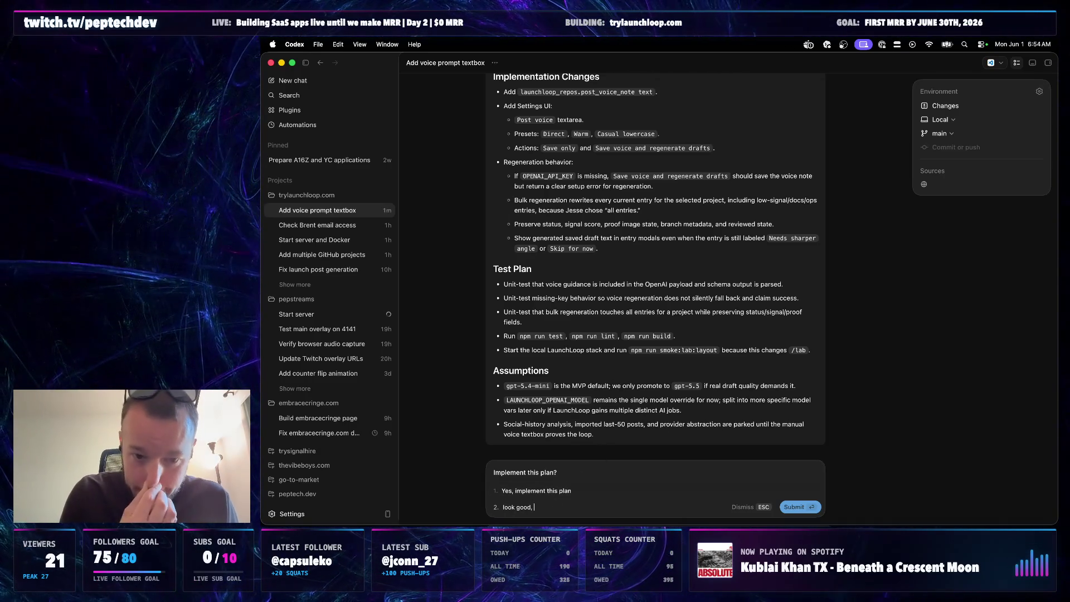
text(jut)
key(BackSpace)
key(BackSpace)
key(BackSpace)
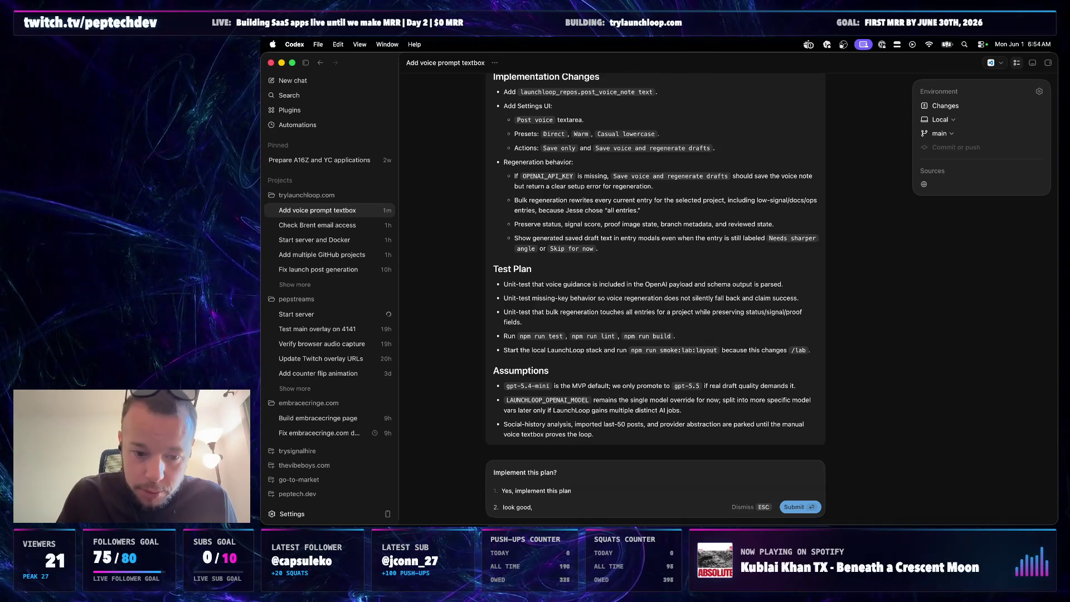
text(ust note that we want)
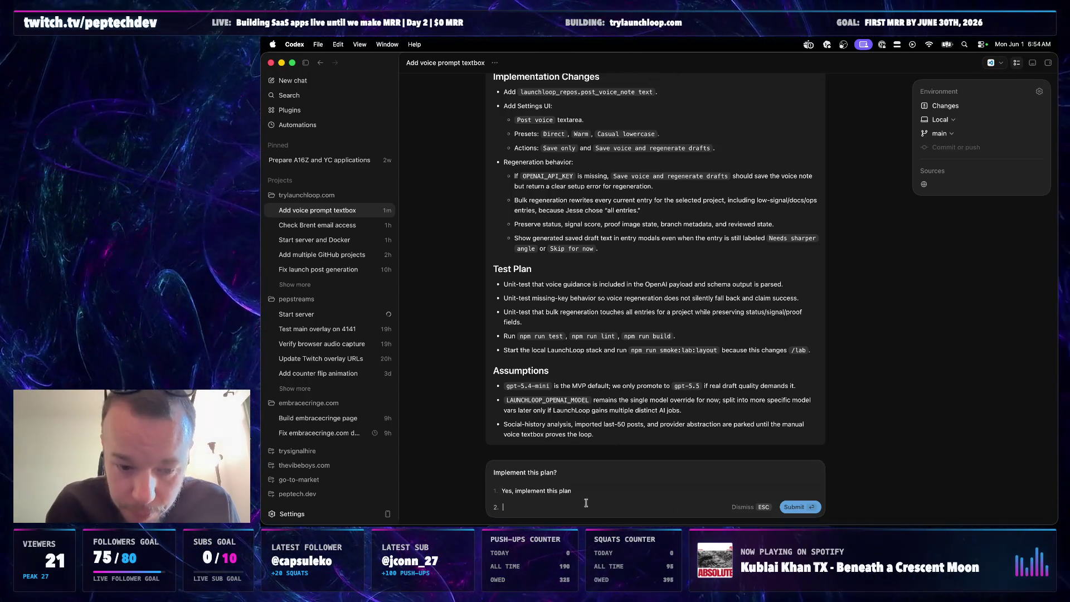
key(Return)
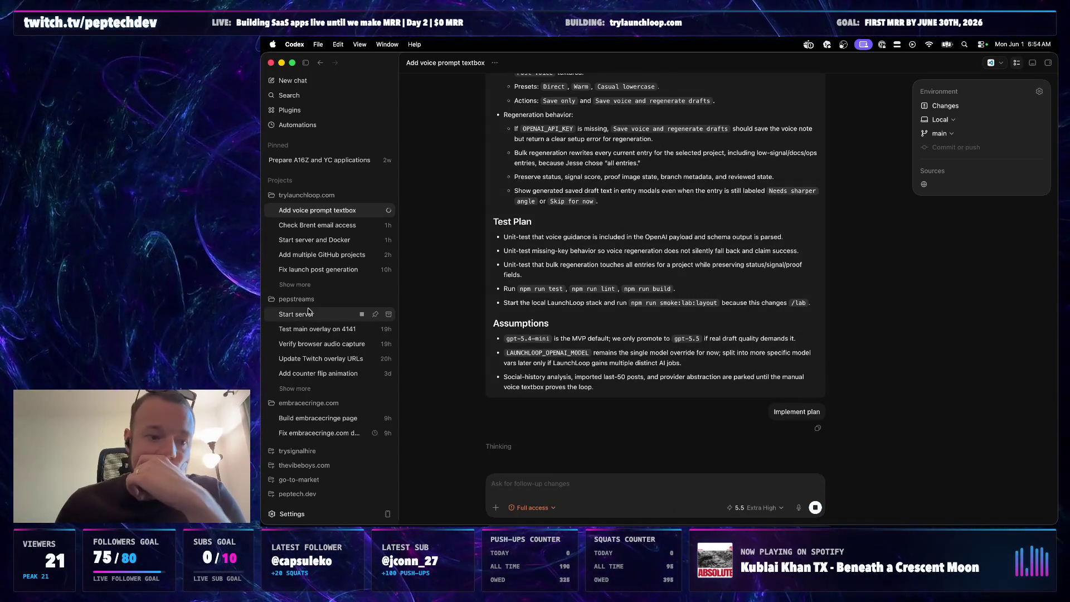
- Dictate and send feedback on the left-aligned viewers card and subs goal counter to Start server
click(380, 311)
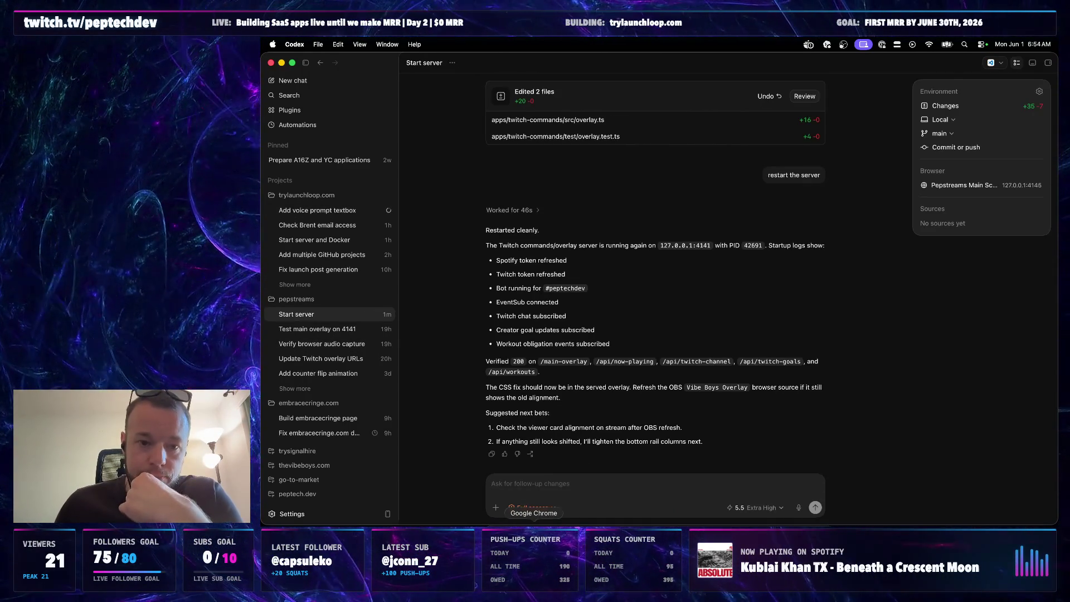
click(534, 539)
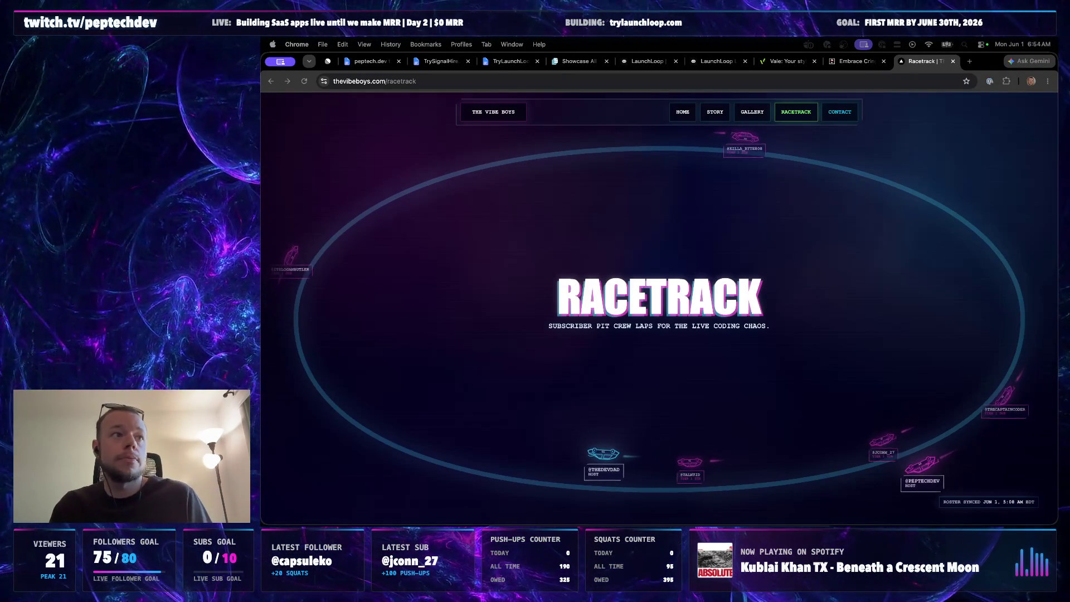
key(super+Tab)
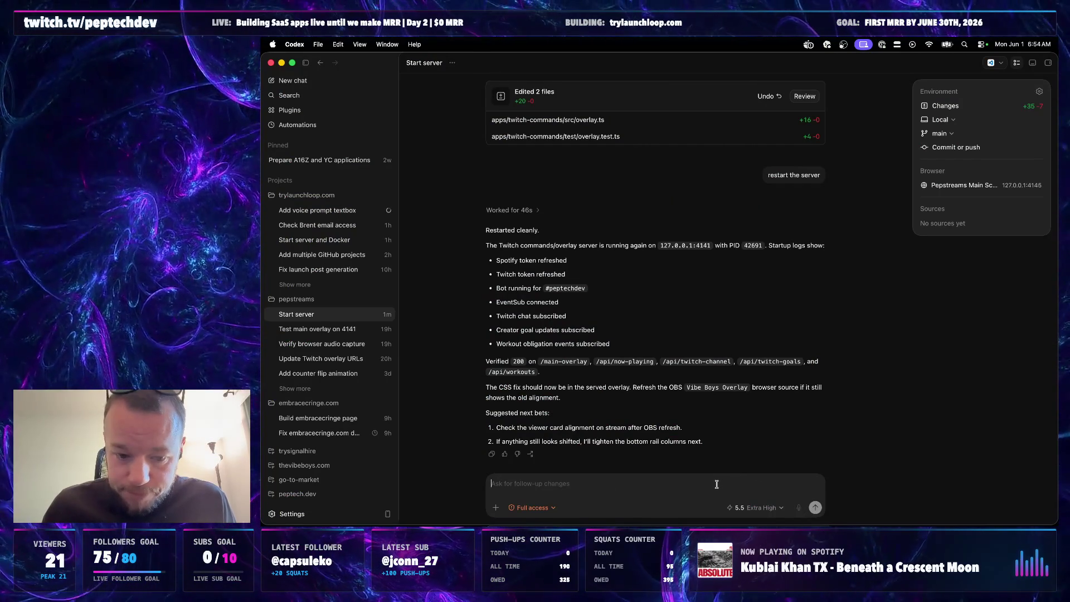
click(798, 508)
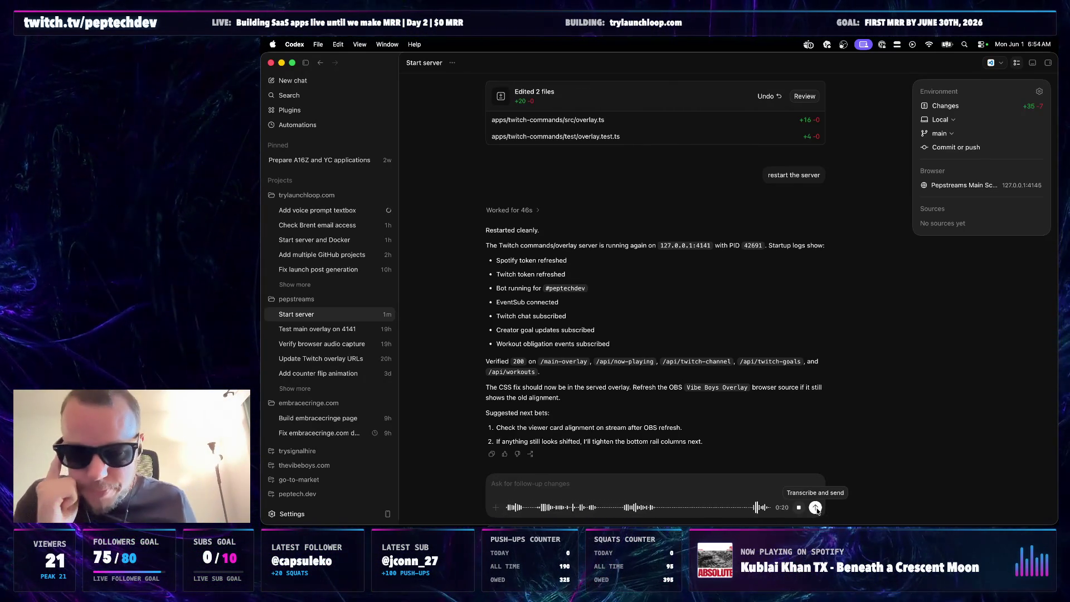
click(815, 508)
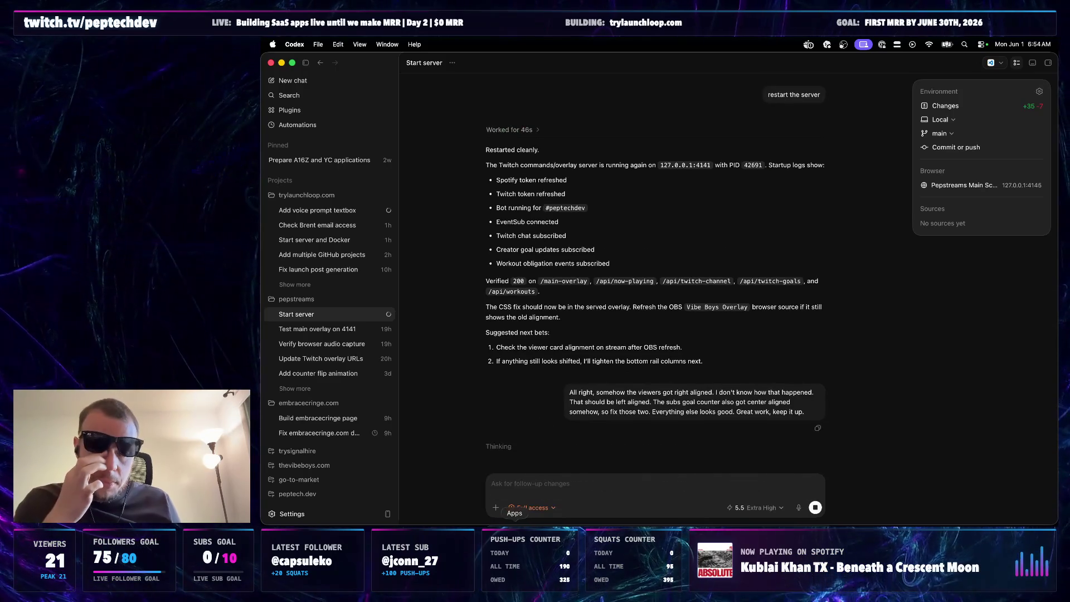
click(534, 529)
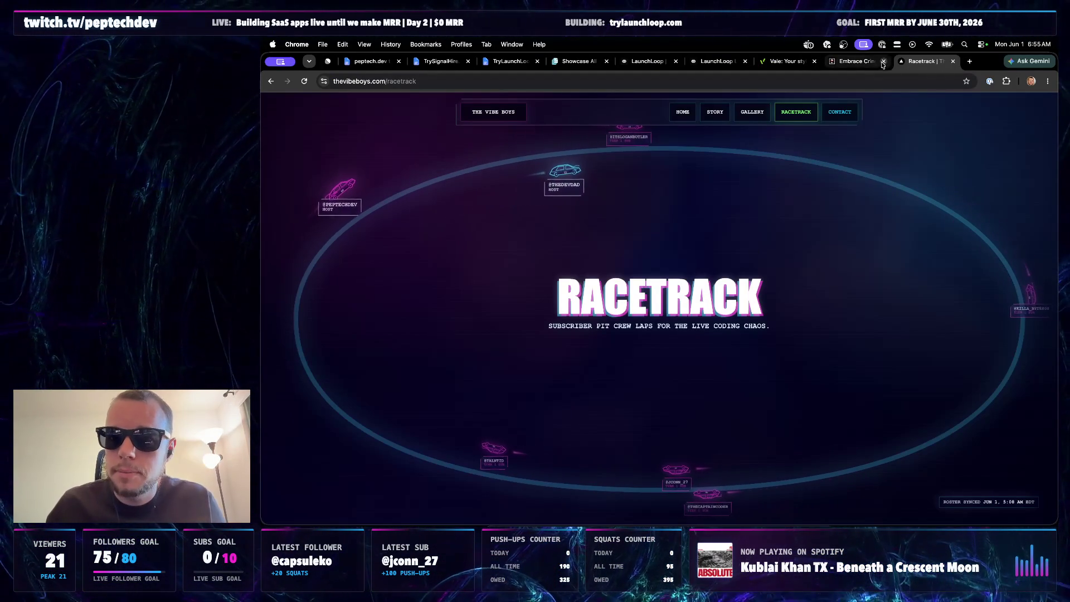
key(super+w)
key(super+w)
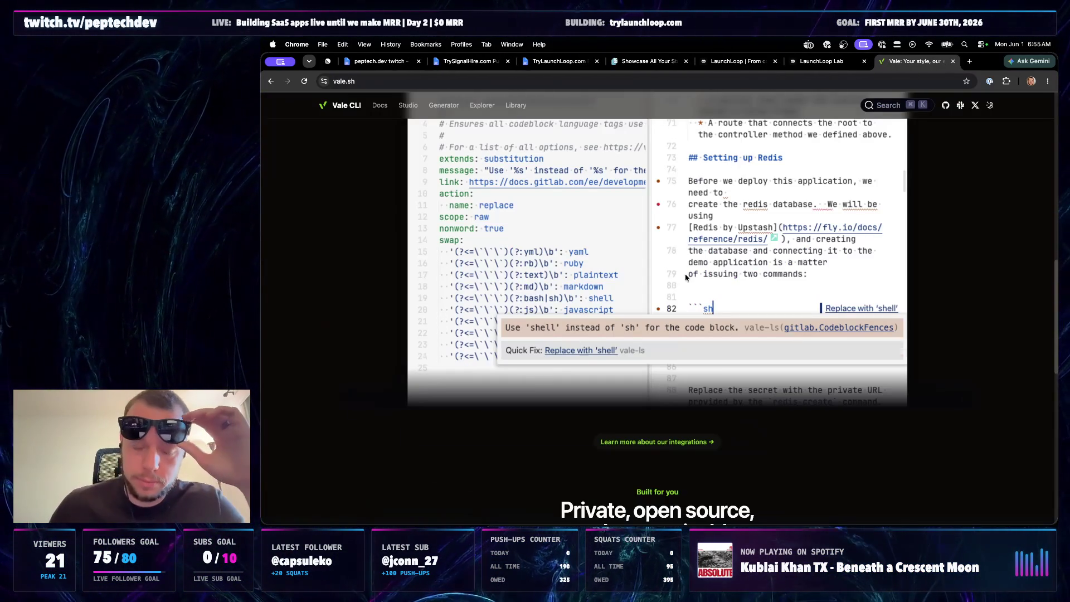
scroll(687, 244, up, 3)
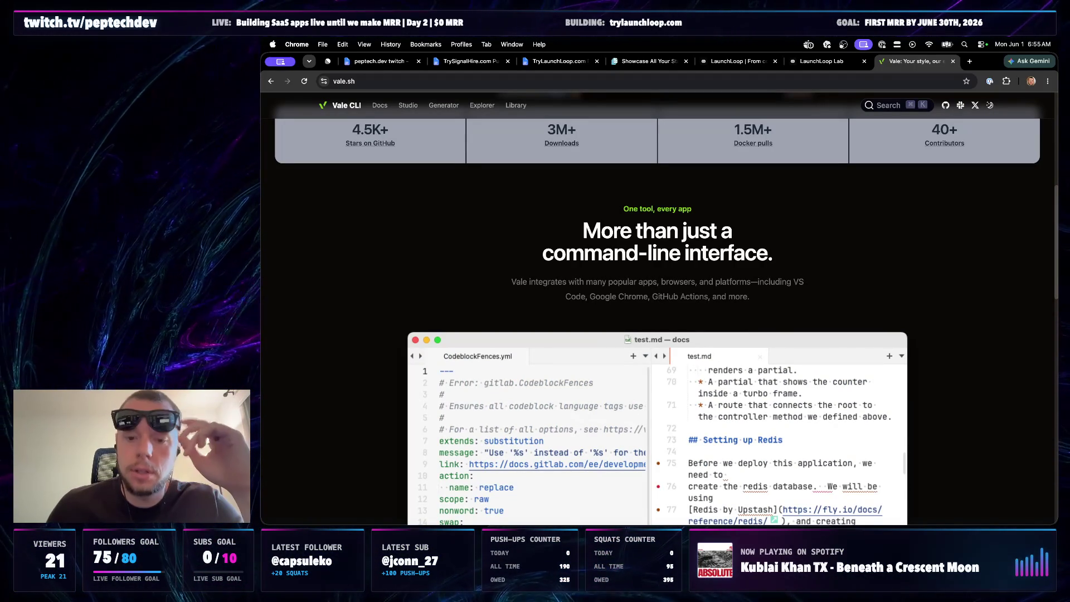
scroll(744, 318, up, 5)
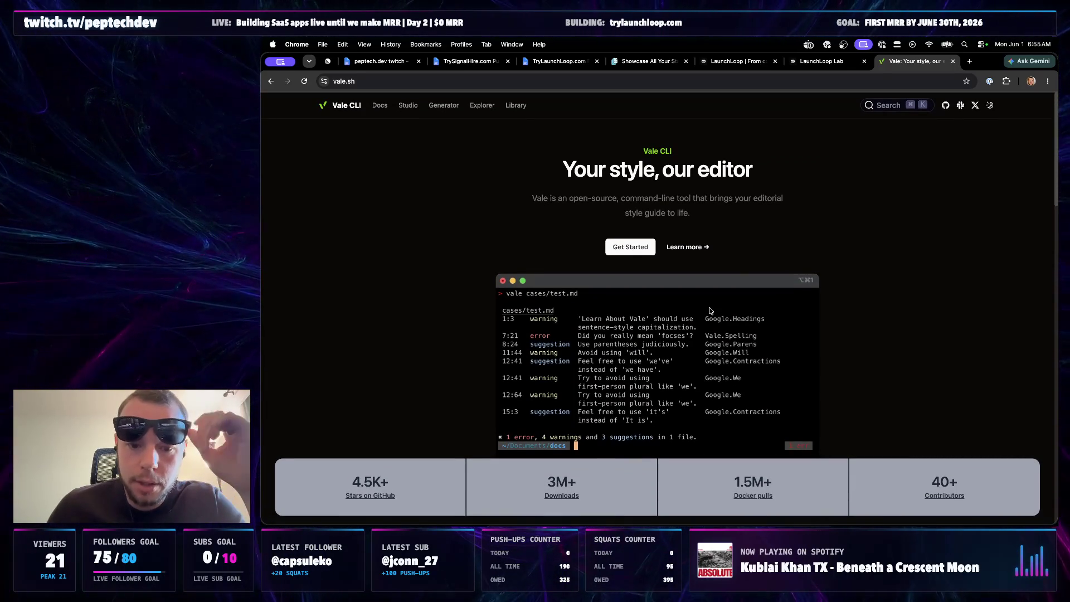
scroll(445, 275, down, 2)
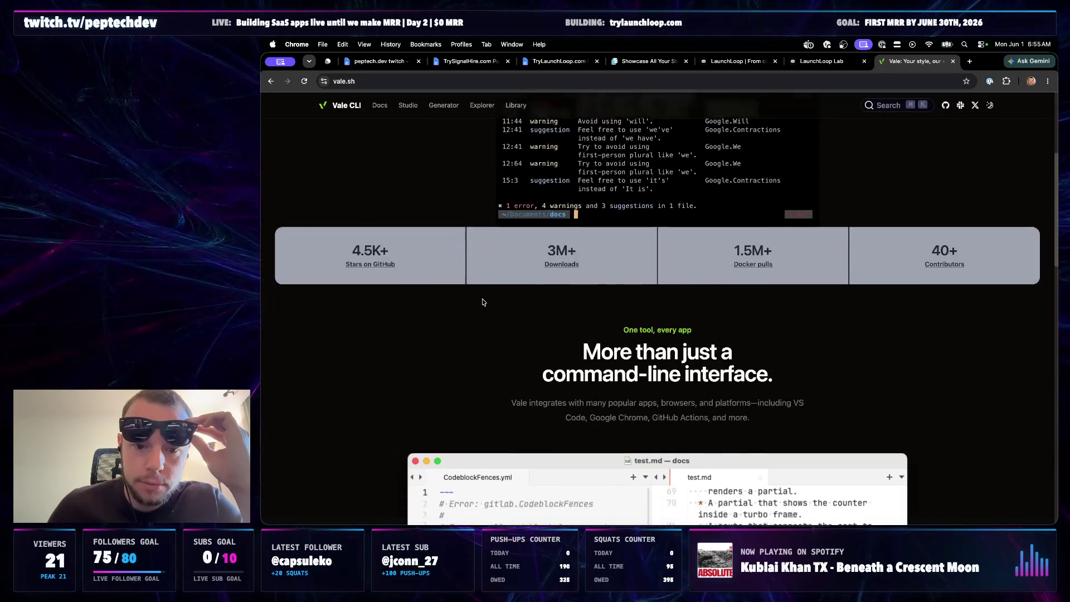
scroll(478, 299, down, 3)
scroll(478, 299, down, 2)
scroll(482, 303, down, 1)
scroll(482, 301, down, 2)
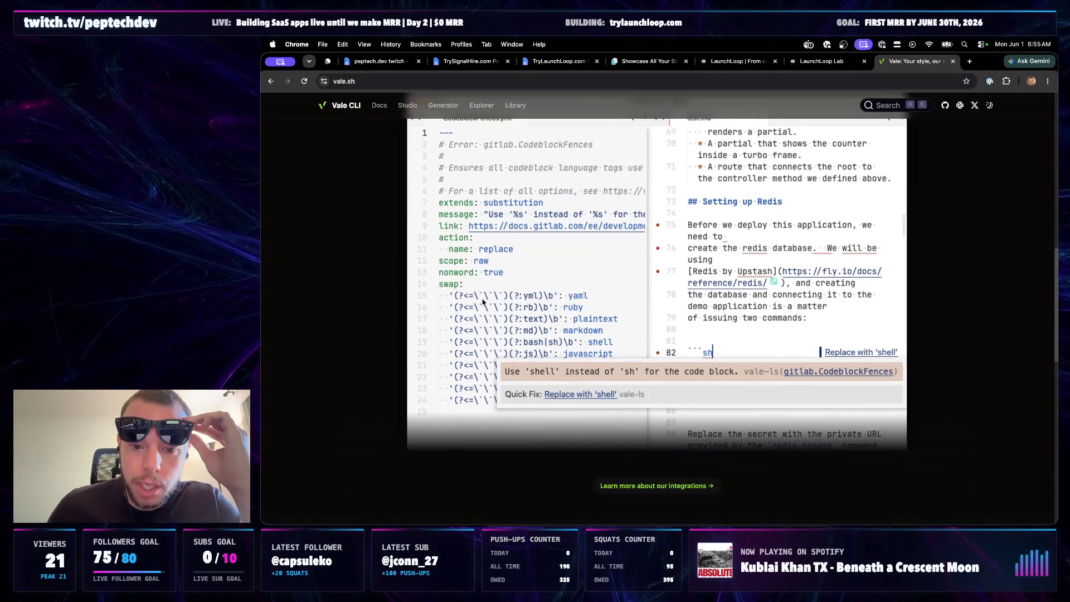
scroll(483, 302, up, 2)
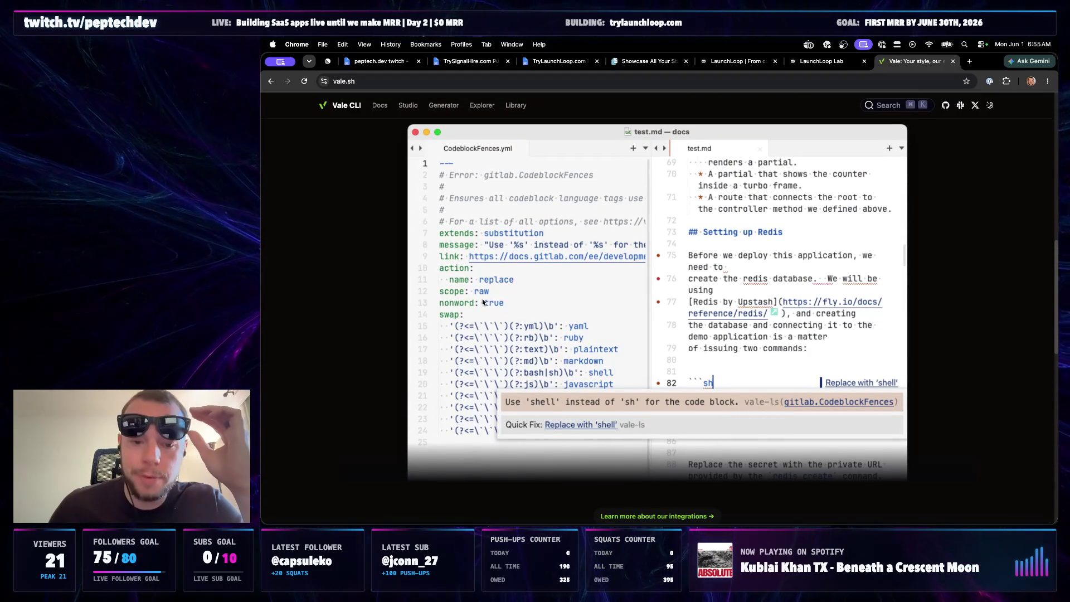
scroll(483, 302, down, 3)
scroll(483, 301, down, 2)
scroll(482, 302, down, 1)
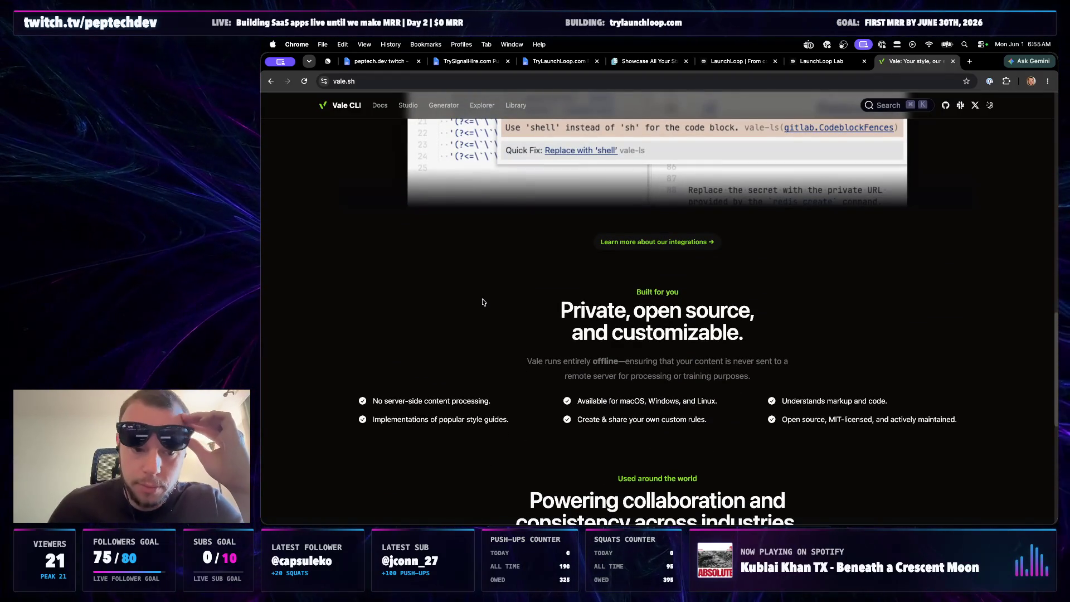
scroll(483, 302, down, 1)
scroll(483, 302, down, 1)
scroll(482, 302, down, 2)
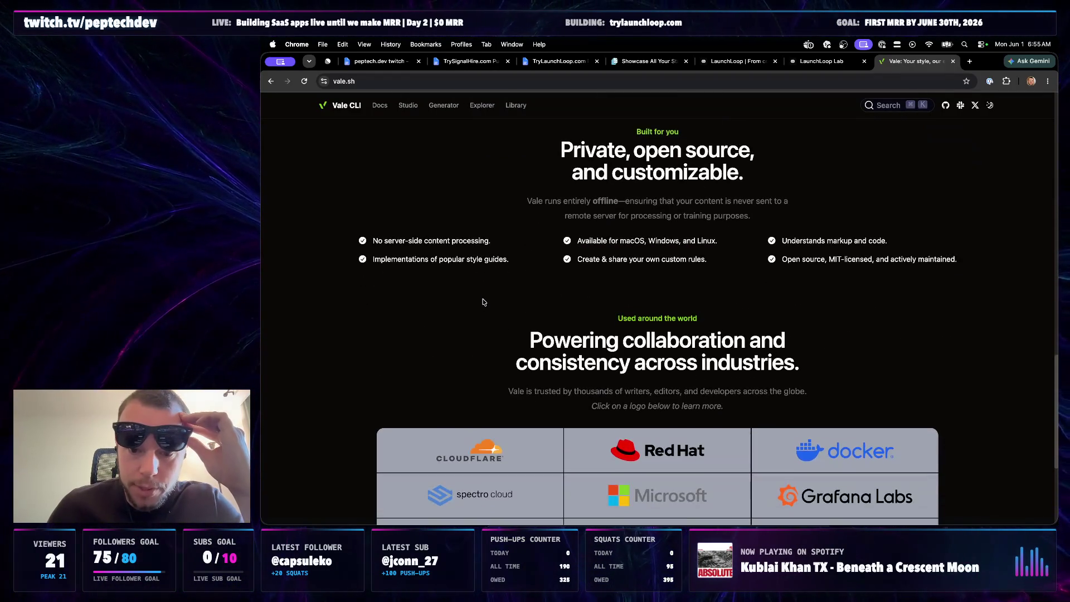
scroll(482, 301, down, 1)
scroll(482, 302, down, 1)
scroll(494, 335, down, 2)
scroll(485, 376, down, 2)
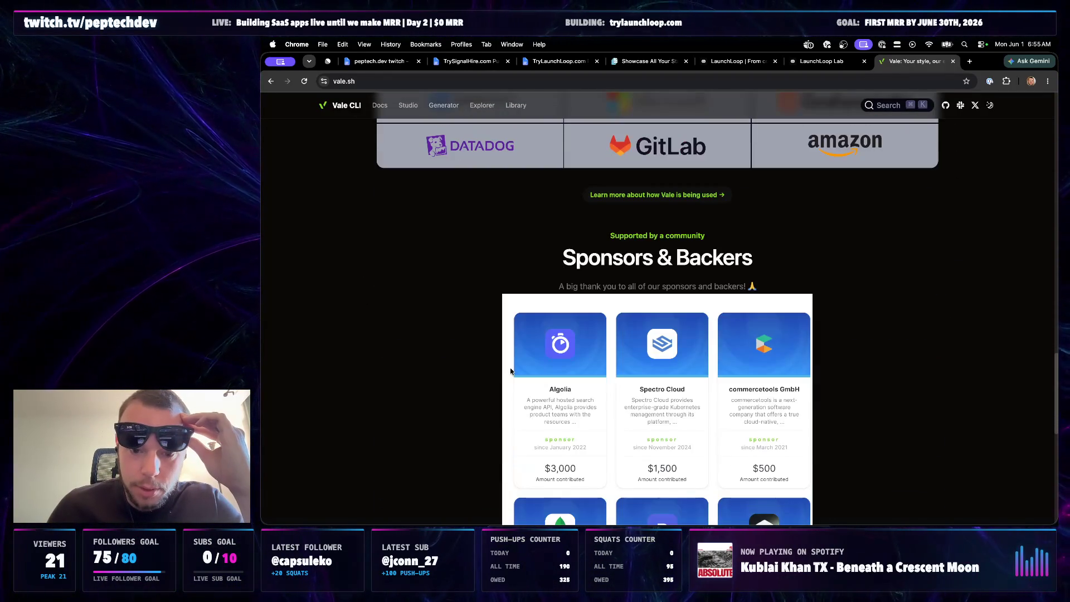
scroll(481, 401, down, 1)
scroll(480, 400, down, 4)
scroll(480, 401, up, 1)
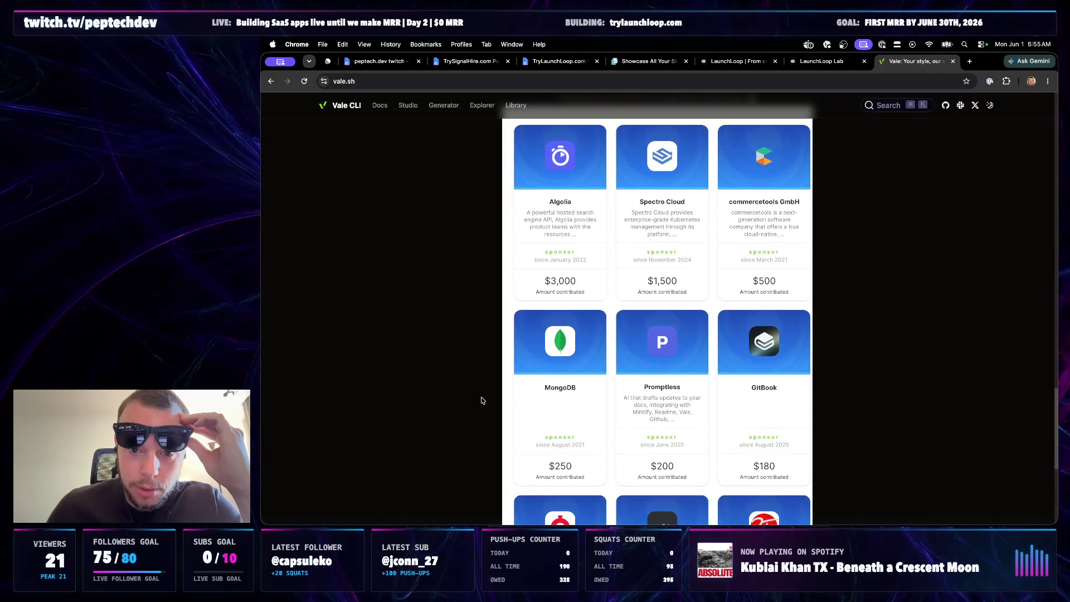
scroll(481, 401, up, 1)
scroll(480, 400, down, 1)
scroll(482, 400, down, 2)
scroll(481, 400, down, 3)
scroll(481, 401, down, 1)
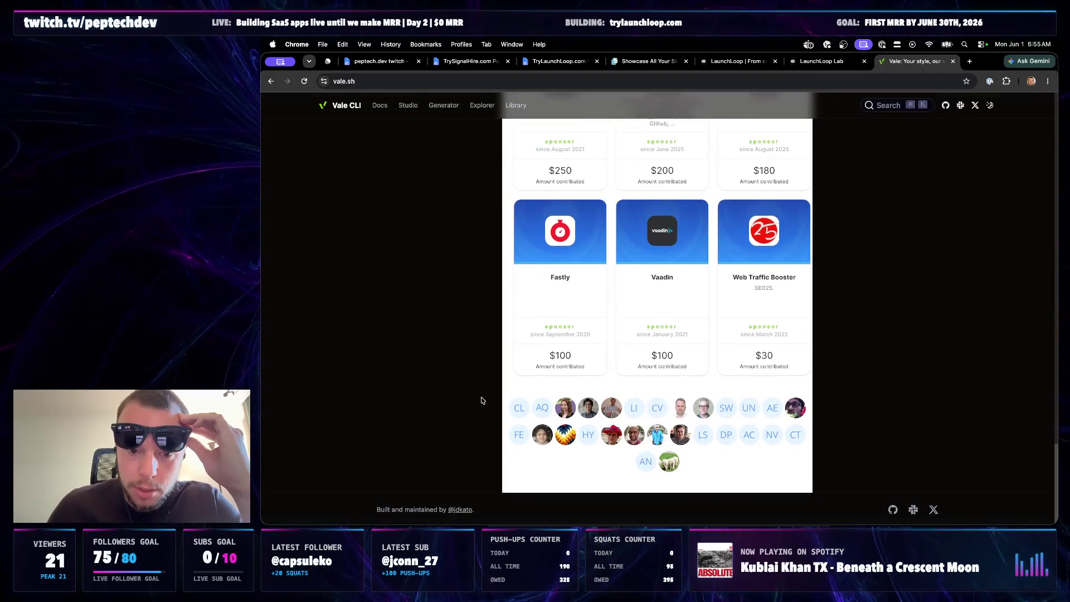
scroll(481, 400, up, 5)
scroll(480, 400, up, 3)
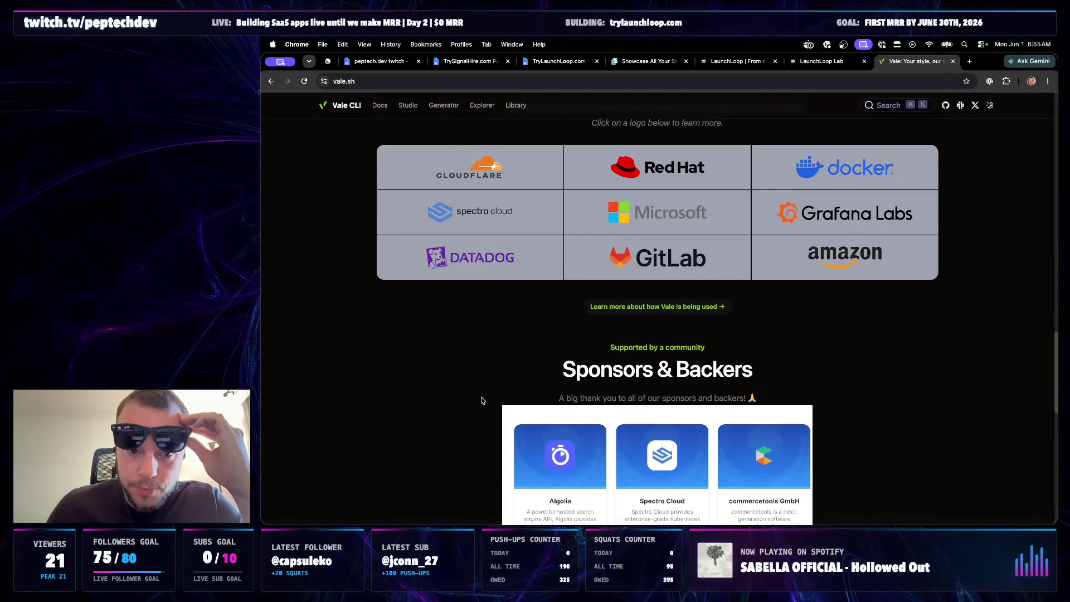
scroll(481, 401, up, 1)
scroll(481, 401, up, 2)
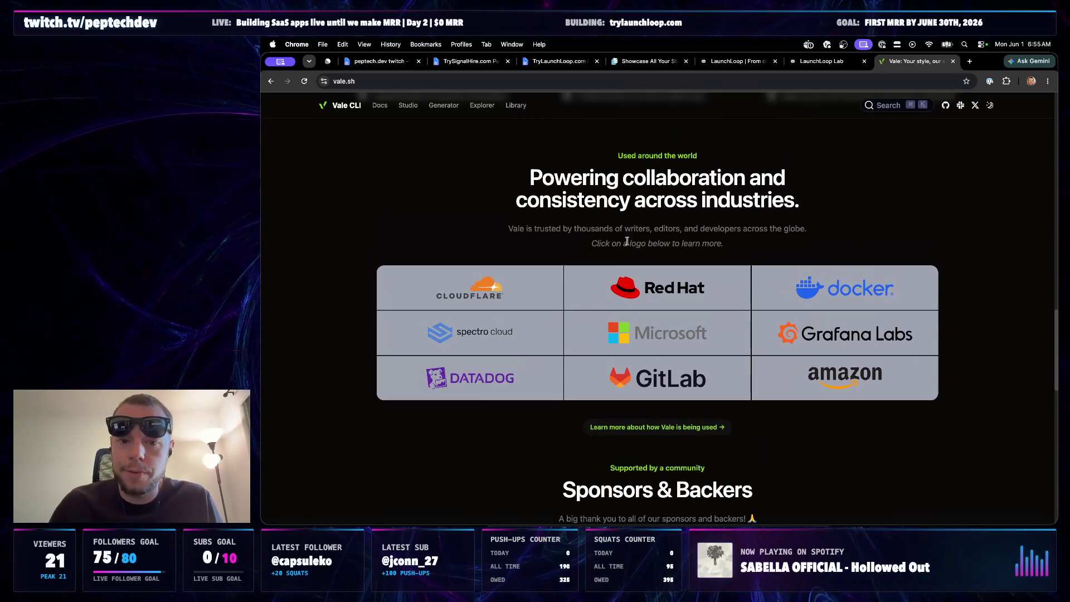
- Reach the Config Generator, glance at its base-style list, then visit Vale Studio
click(450, 112)
click(427, 211)
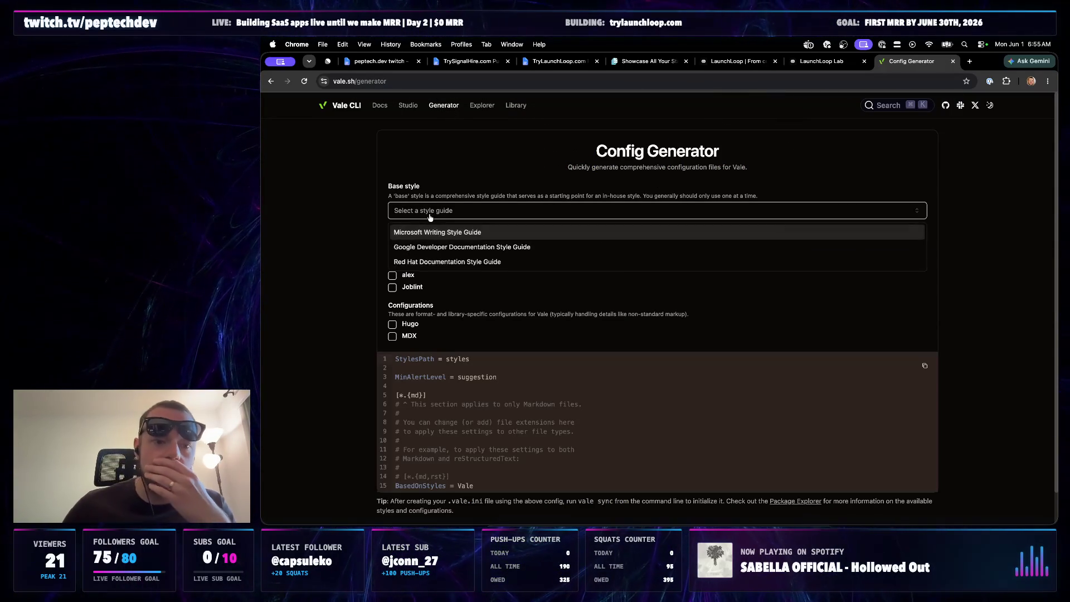
click(432, 214)
click(414, 110)
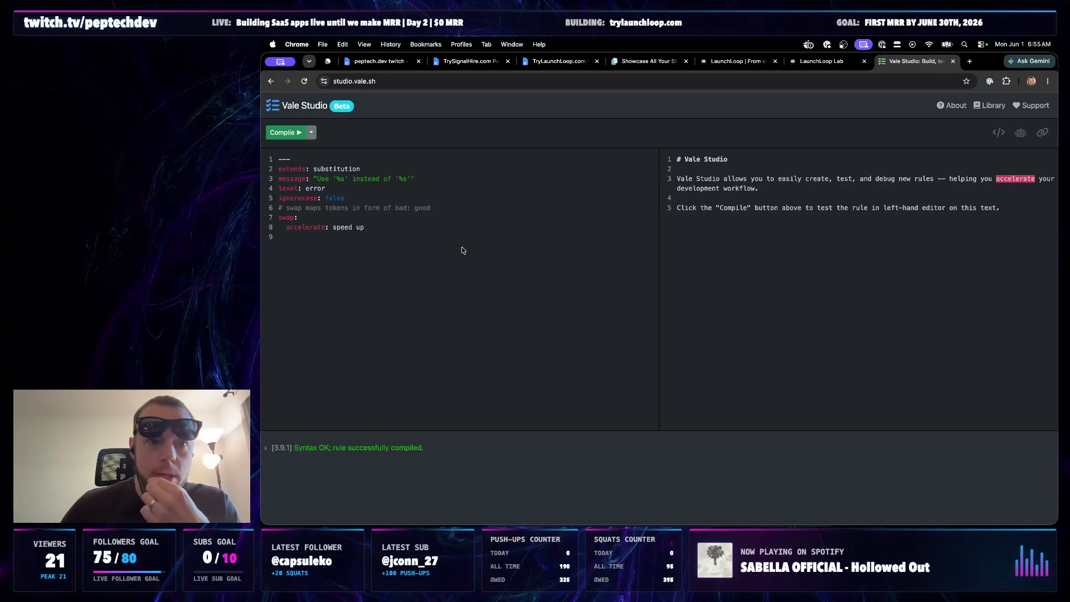
- Visit the Package Explorer and Google package repo, then return to the Config Generator
key(super+bracketleft)
click(482, 107)
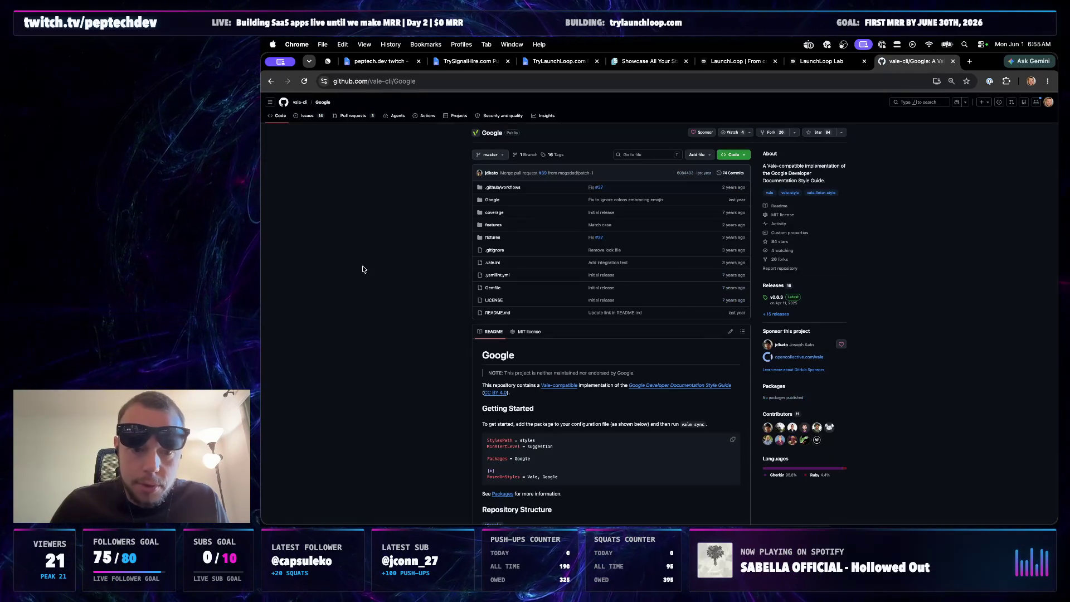
key(super+bracketleft)
click(444, 106)
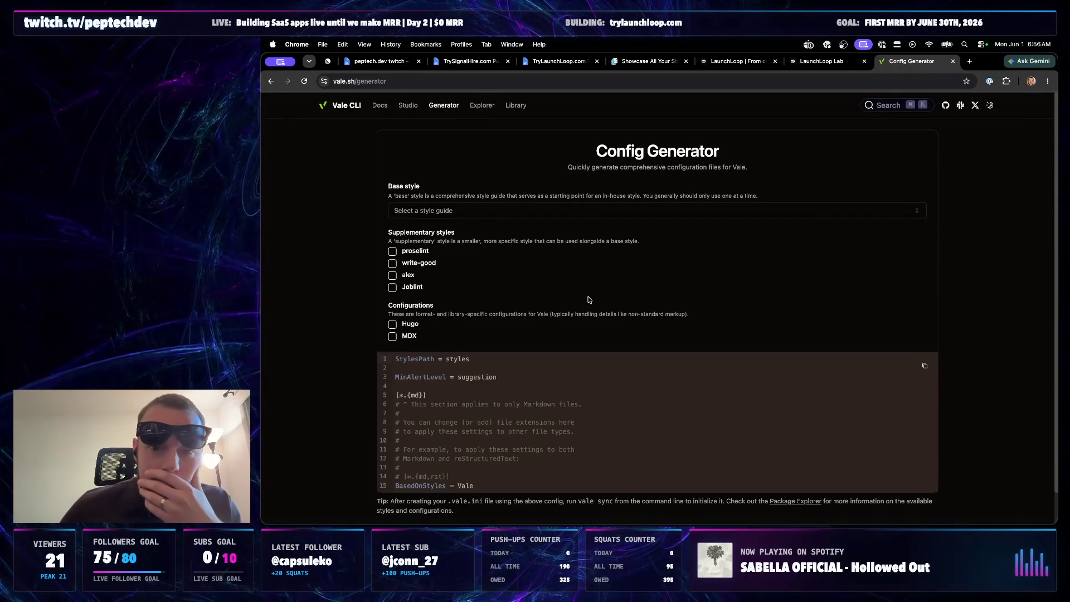
- Try the Google Developer Documentation Style Guide as base style with proselint as a supplement
click(500, 212)
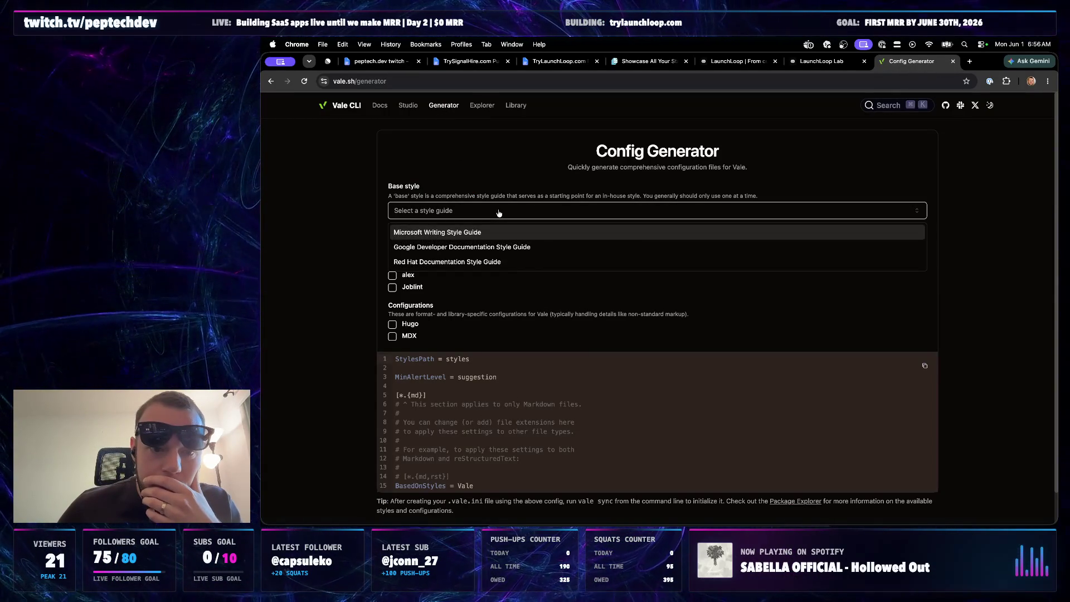
click(500, 213)
scroll(520, 348, down, 1)
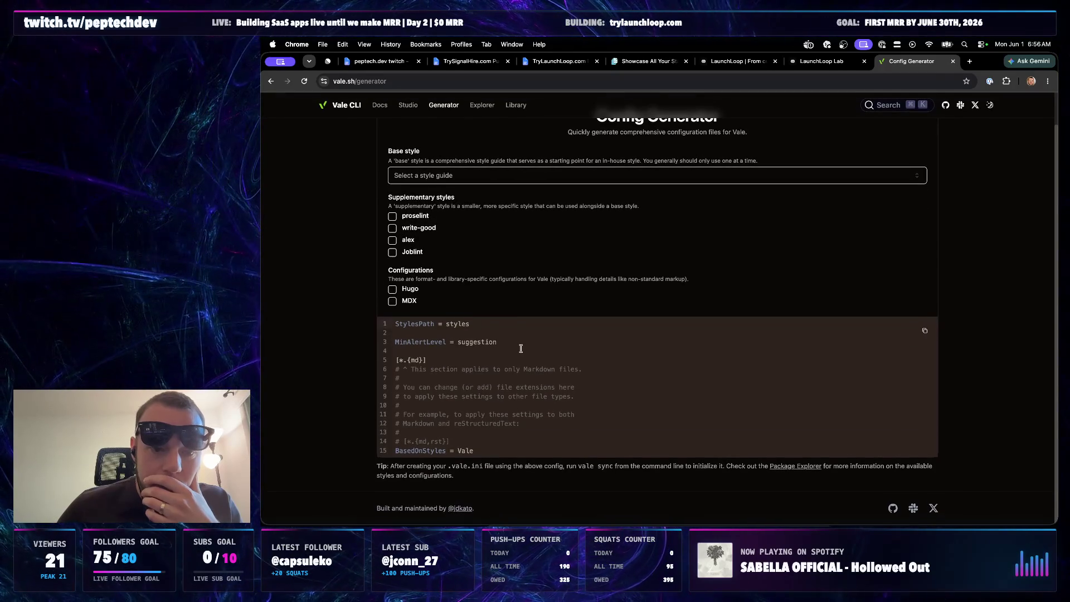
scroll(520, 348, up, 1)
click(461, 211)
click(463, 244)
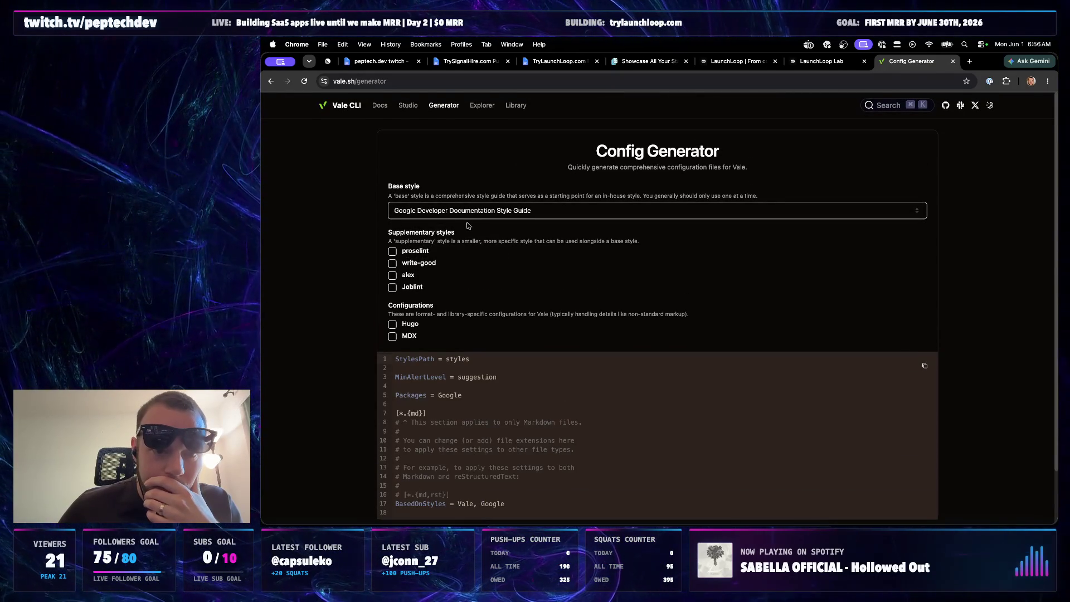
click(393, 251)
scroll(553, 355, down, 2)
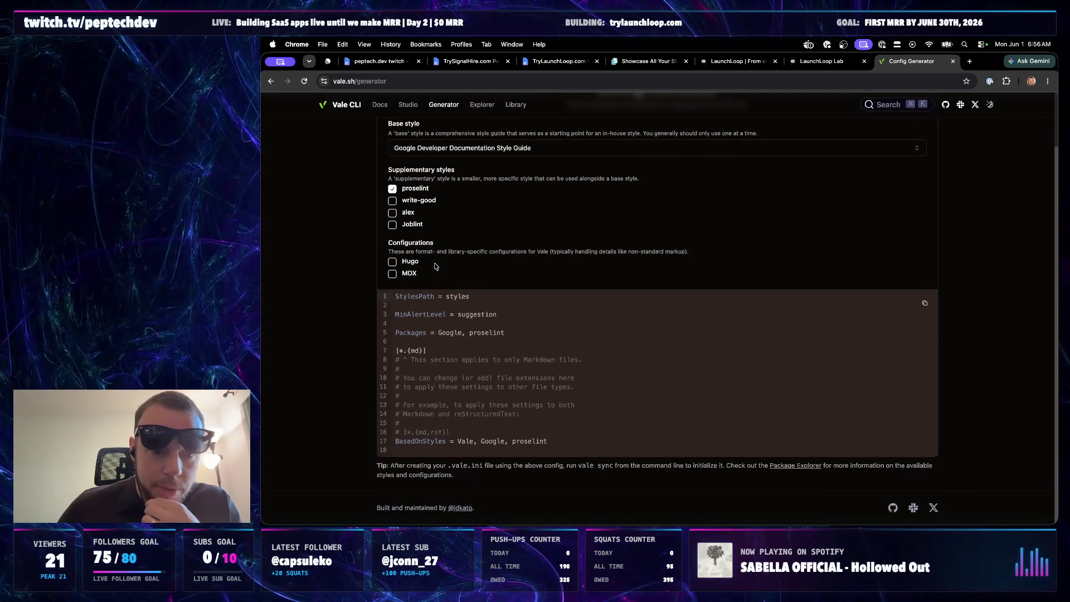
scroll(553, 356, up, 1)
scroll(552, 356, up, 1)
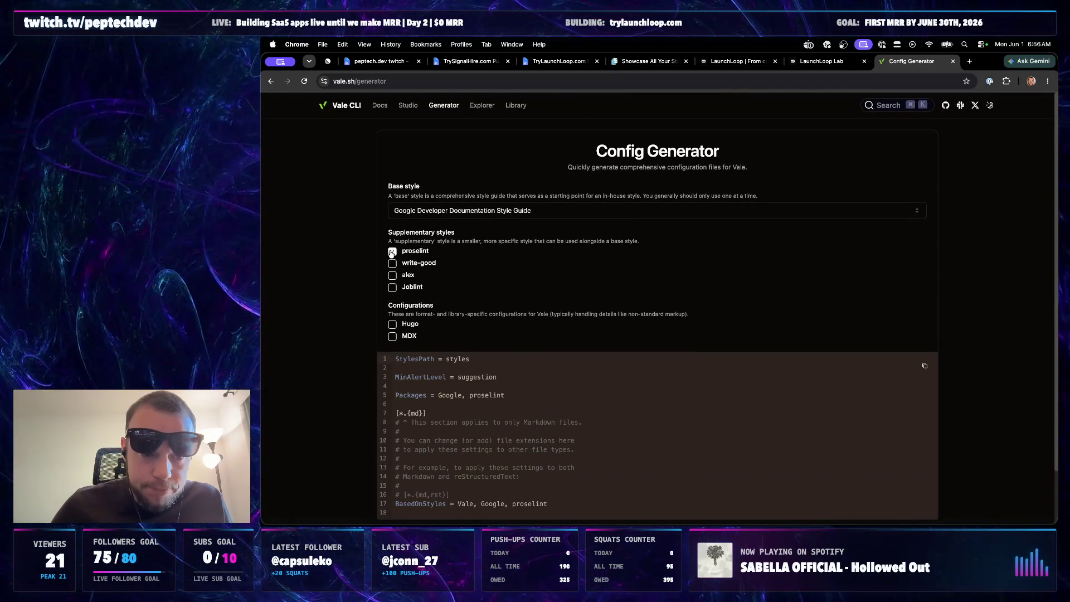
- Compare other base styles and settle on the Microsoft Writing Style Guide
click(473, 214)
click(461, 262)
click(465, 212)
click(468, 232)
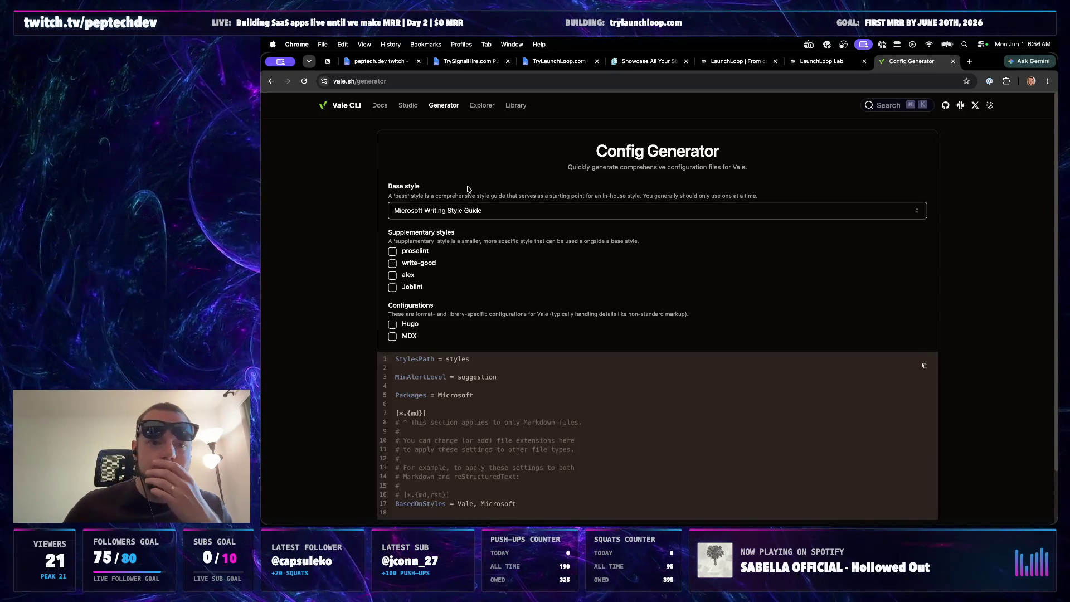
click(466, 211)
click(460, 246)
click(466, 210)
click(457, 233)
- Select the generator page address for copying and switch over to Codex
click(460, 81)
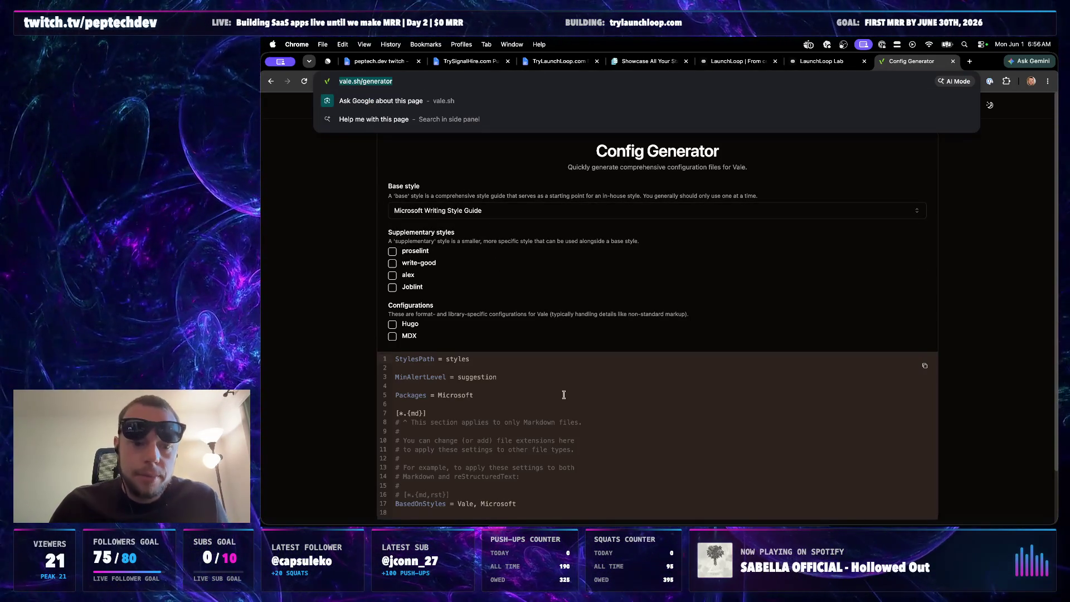
click(592, 527)
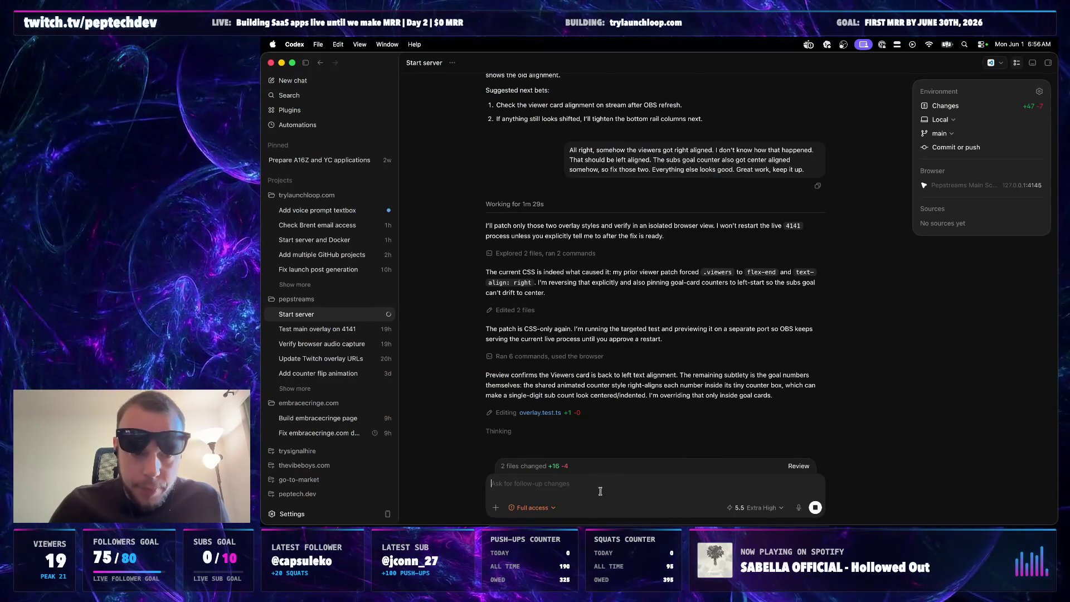
- In the Add voice prompt textbox chat, start dictating a follow-up, then return to the Vale generator
click(332, 211)
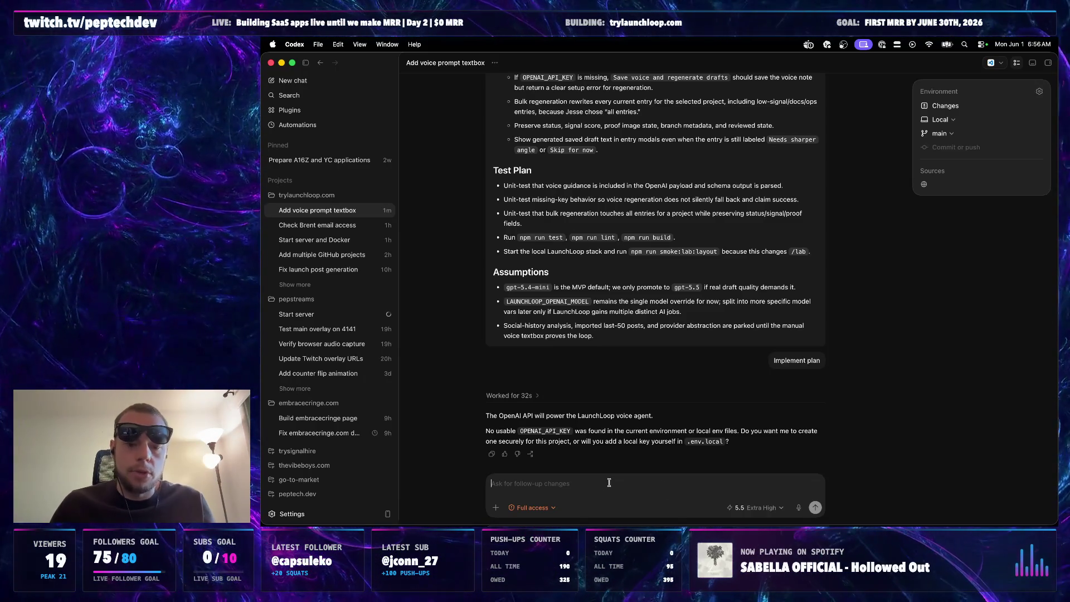
text(https://vale.sh/generator)
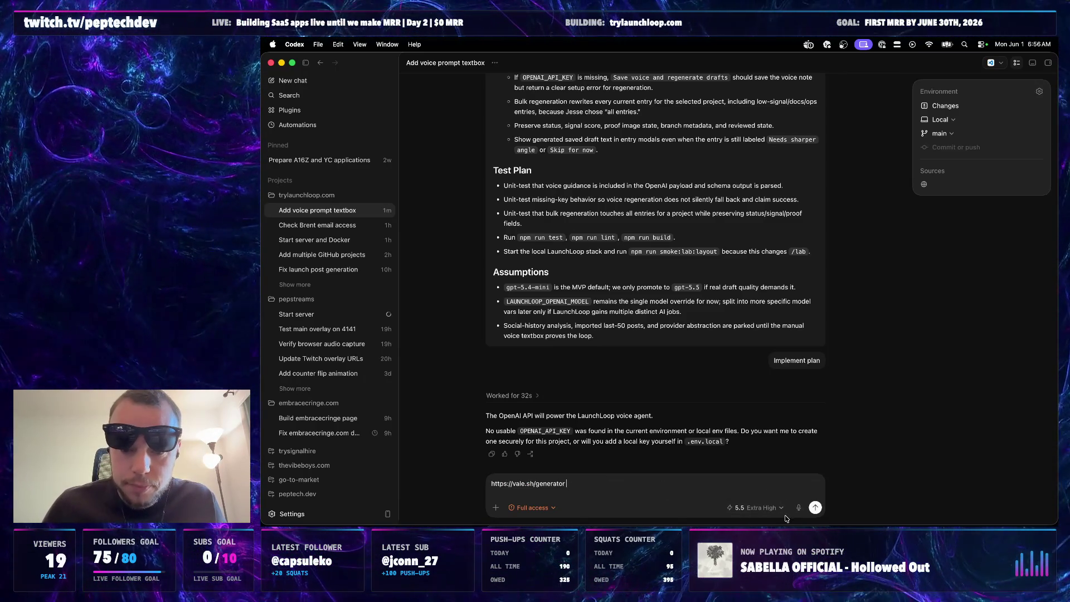
click(797, 508)
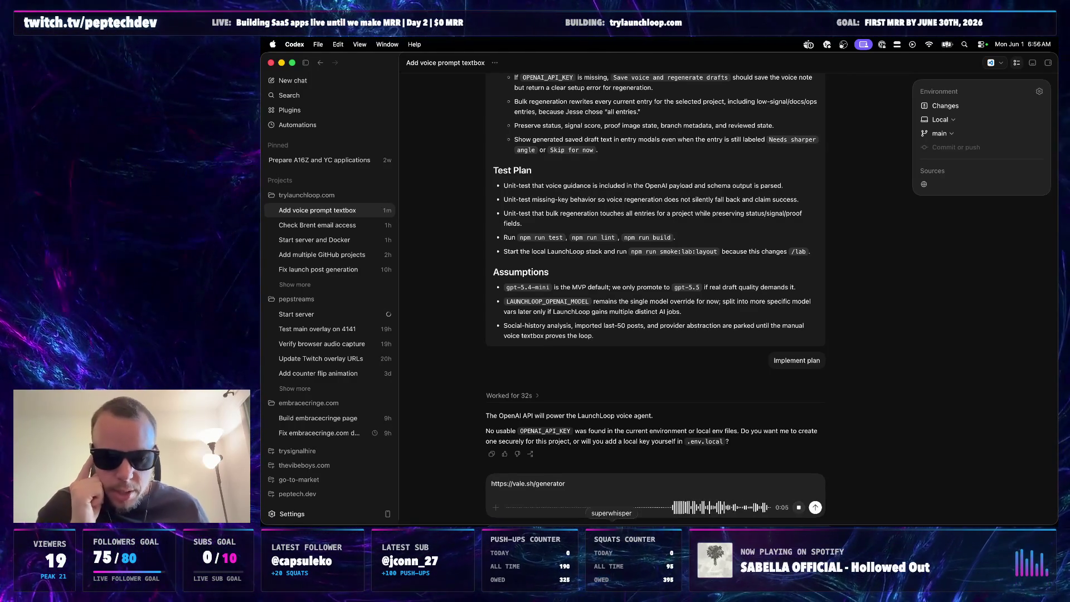
click(594, 590)
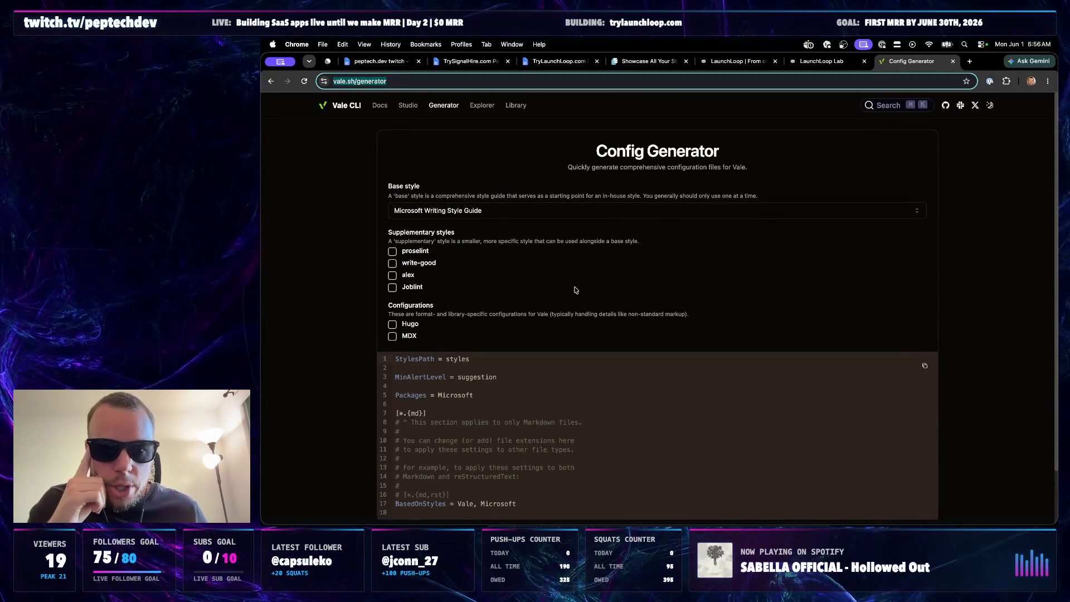
- Browse the Vale Media Library articles, then return to a fresh Config Generator
click(516, 105)
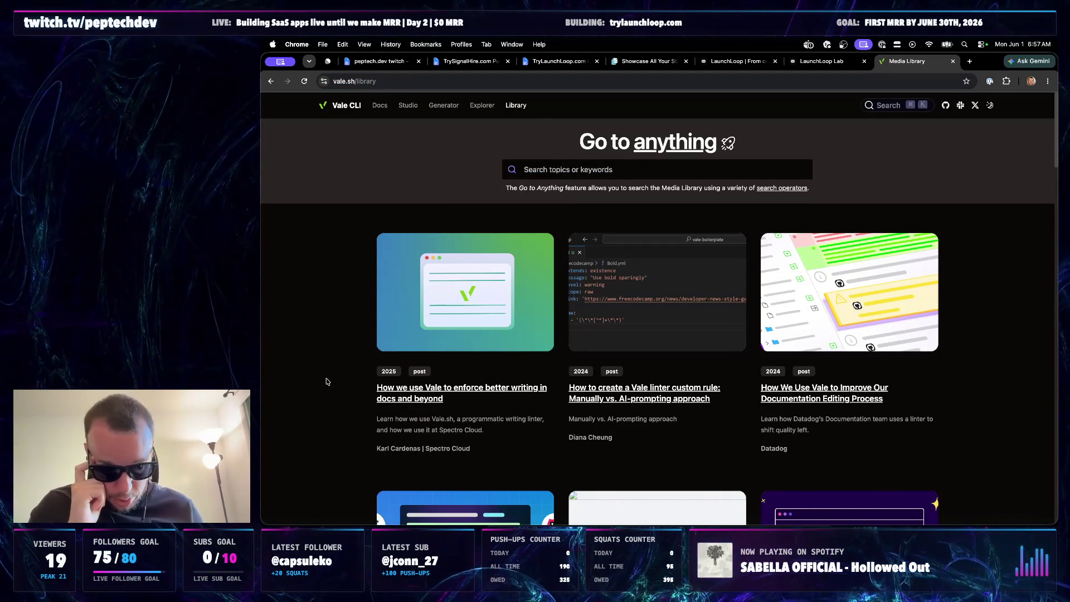
scroll(326, 382, down, 4)
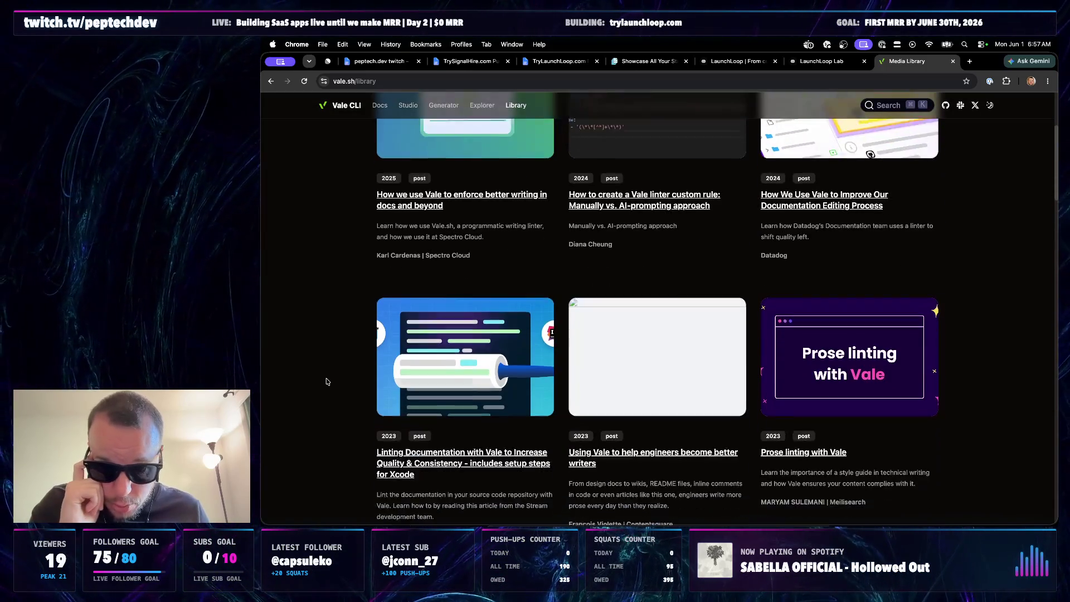
scroll(326, 382, down, 1)
scroll(327, 382, down, 2)
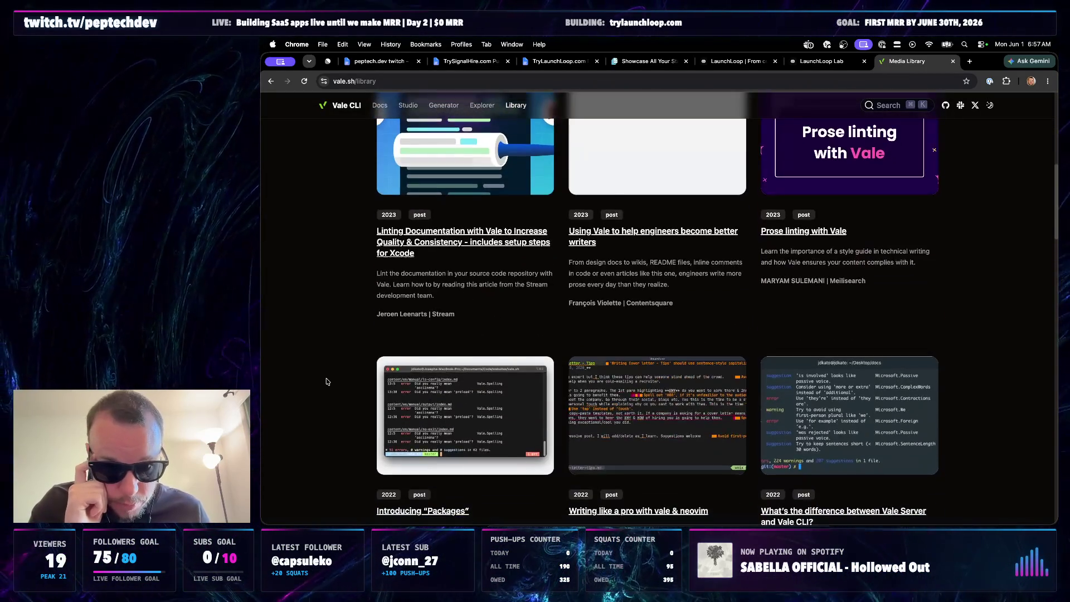
scroll(326, 382, down, 2)
scroll(326, 381, down, 2)
scroll(326, 382, down, 3)
scroll(331, 368, down, 3)
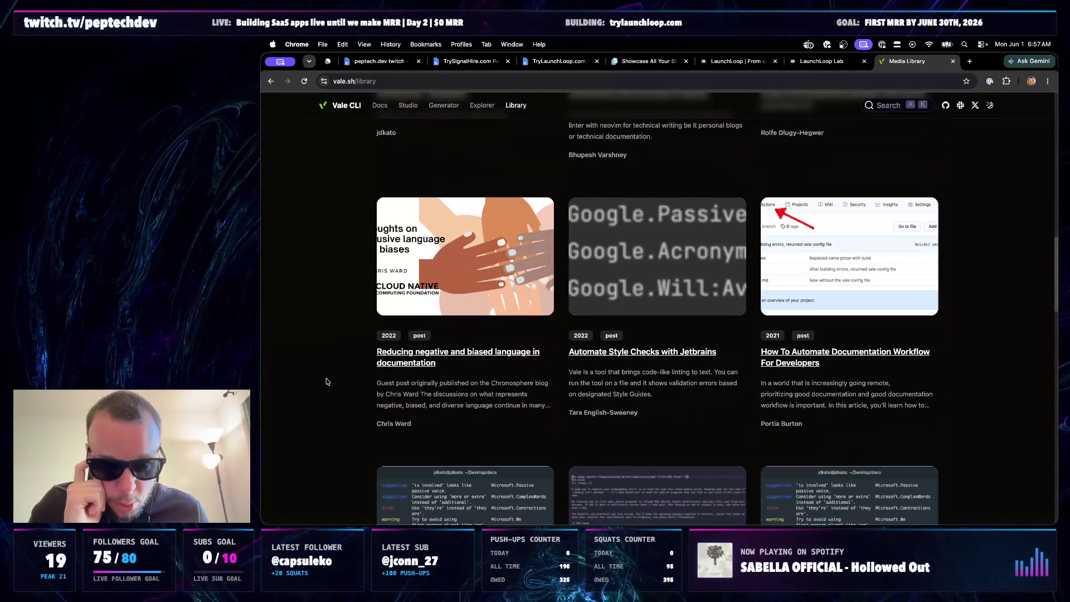
scroll(342, 335, up, 15)
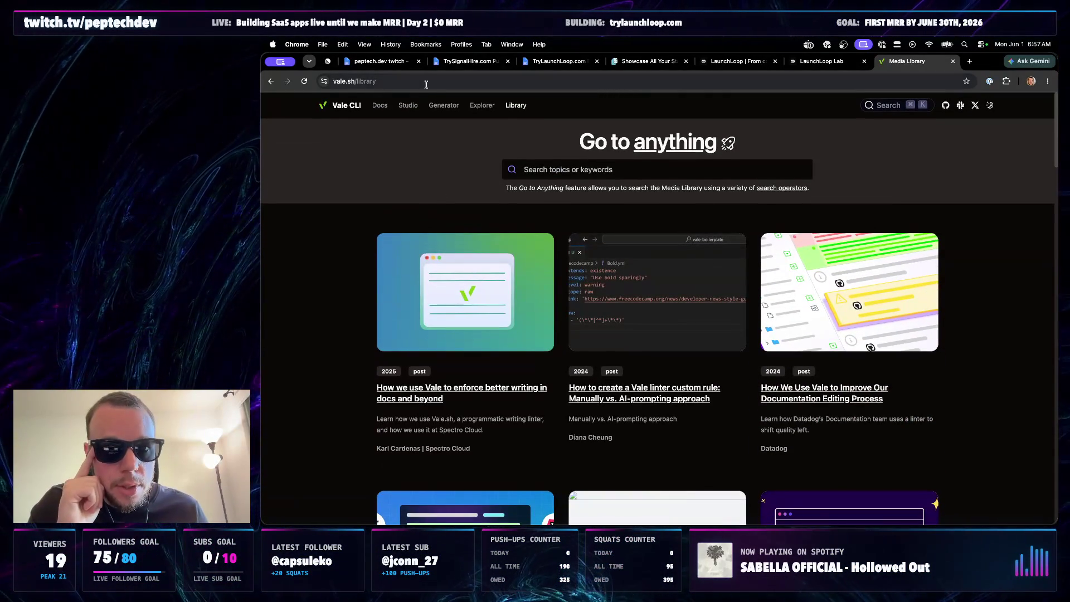
click(444, 106)
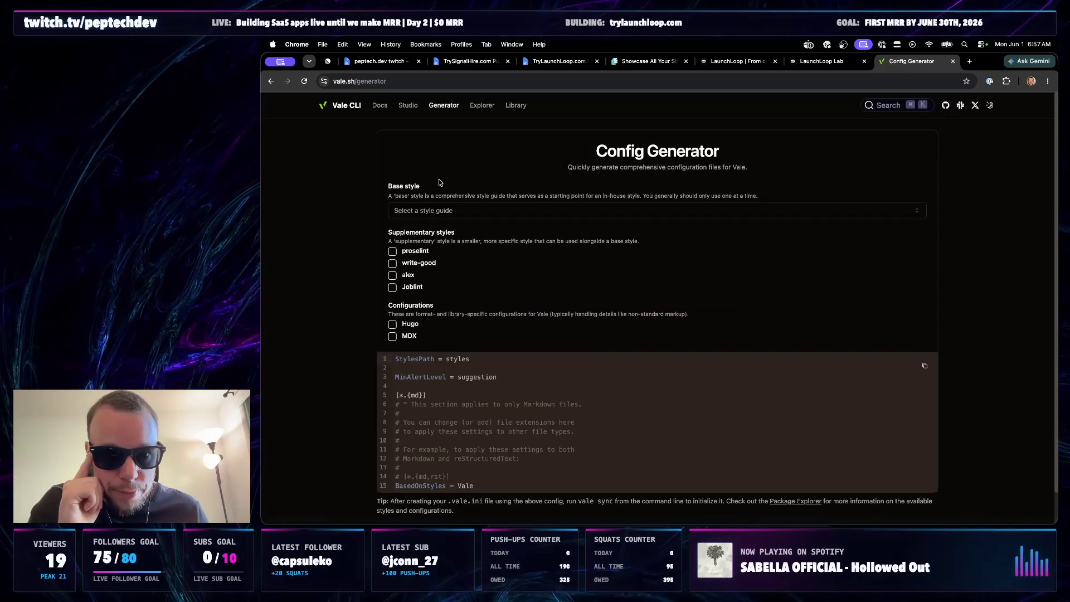